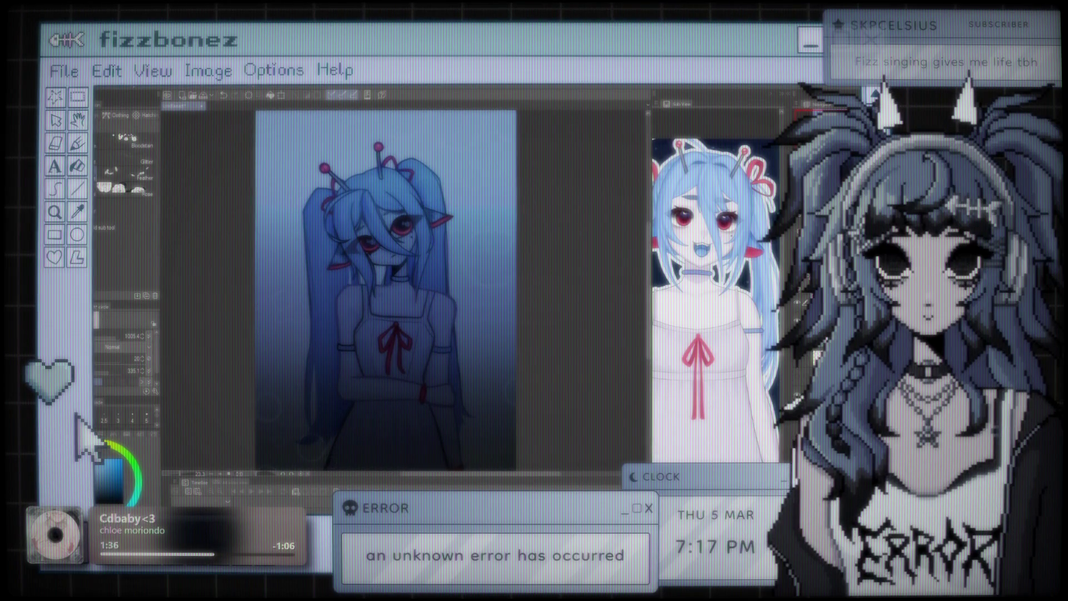
# - Switch from the decoration brushes to the Airbrush spray and noise sub-tools
pyautogui.scroll(-1, 550, 226)
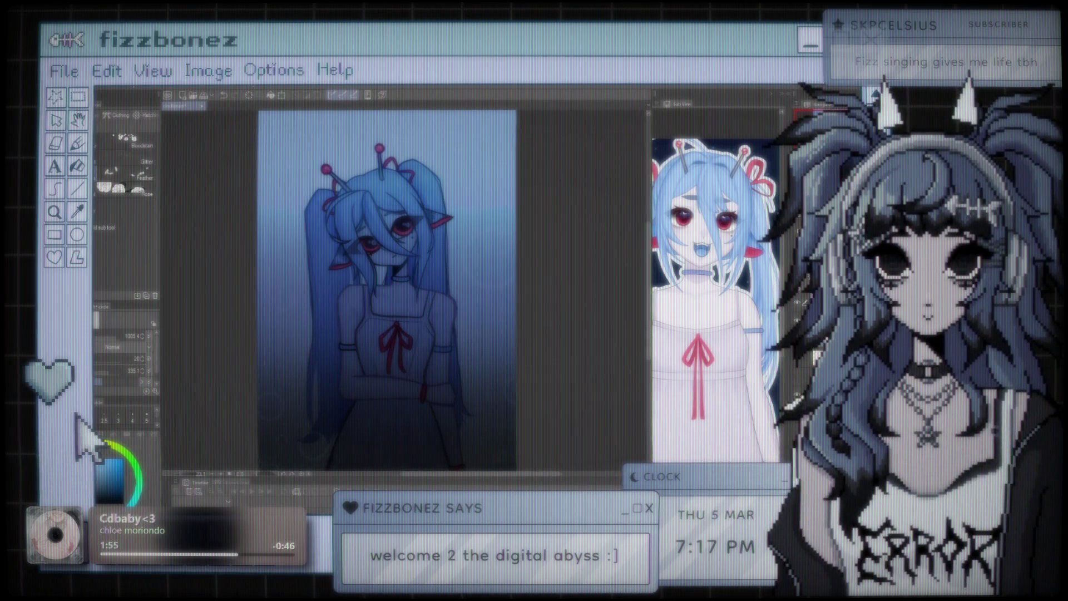
pyautogui.scroll(1, 409, 281)
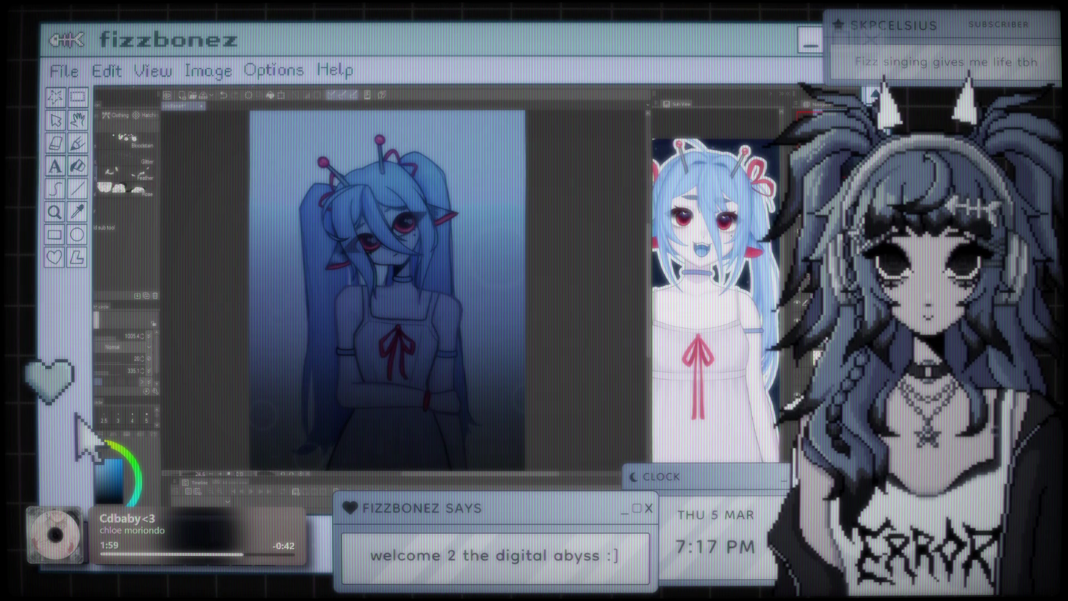
pyautogui.press('b')
pyautogui.press('b')
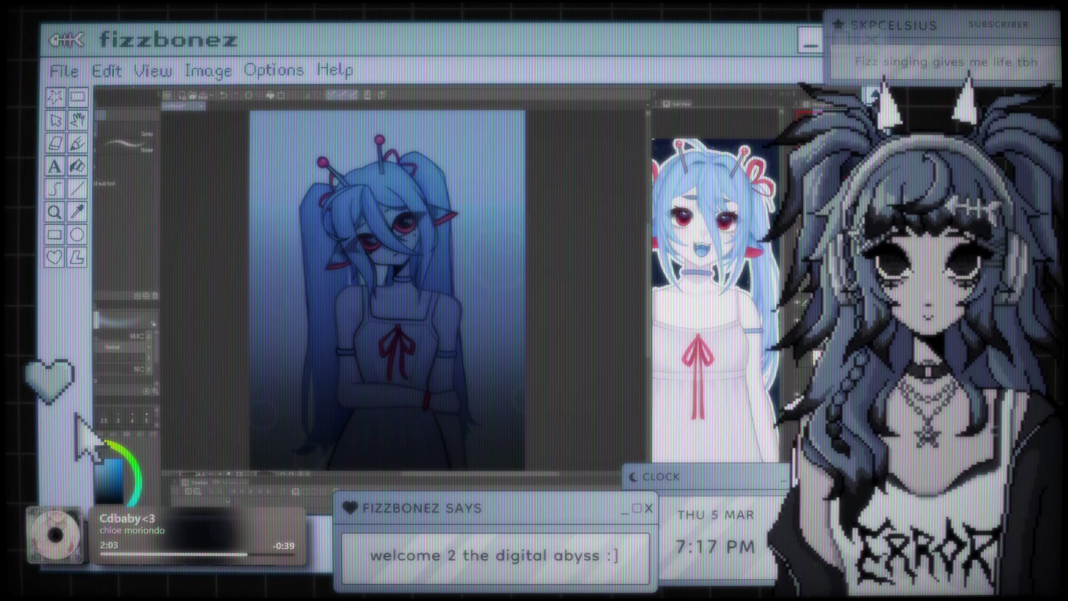
# - Try the grainy NOISE B2 x3 brush over the artwork twice, undoing each stroke
pyautogui.press('b')
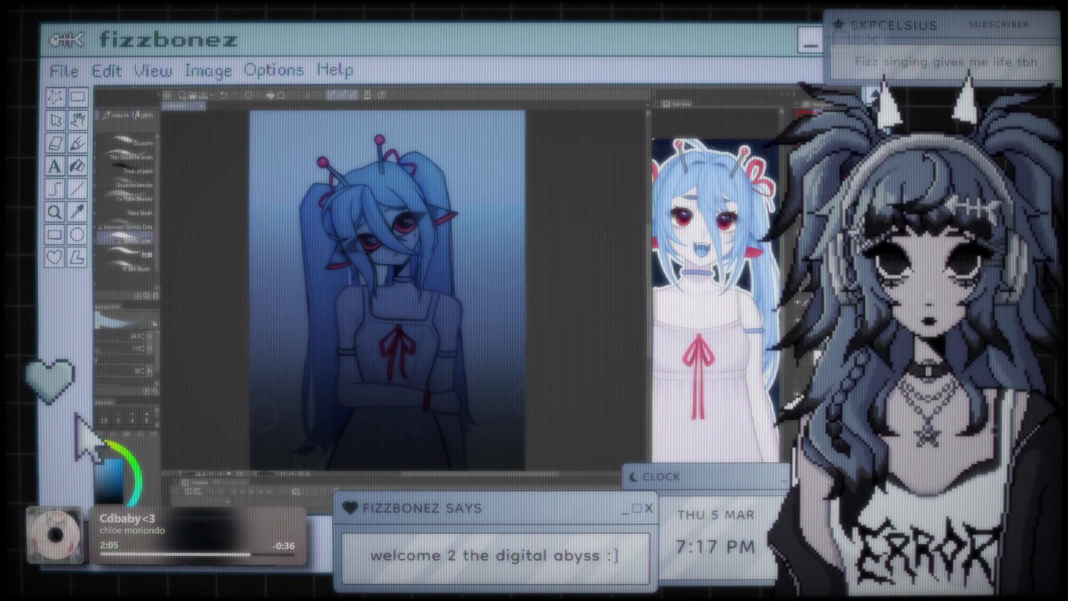
pyautogui.click(113, 162)
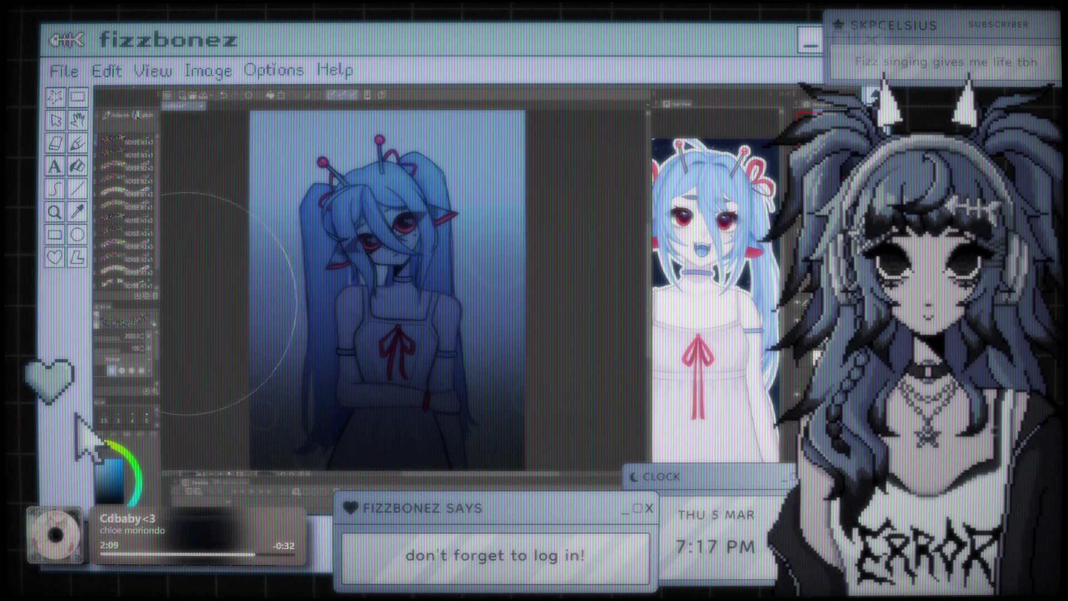
pyautogui.moveTo(424, 190); pyautogui.dragTo(341, 453)
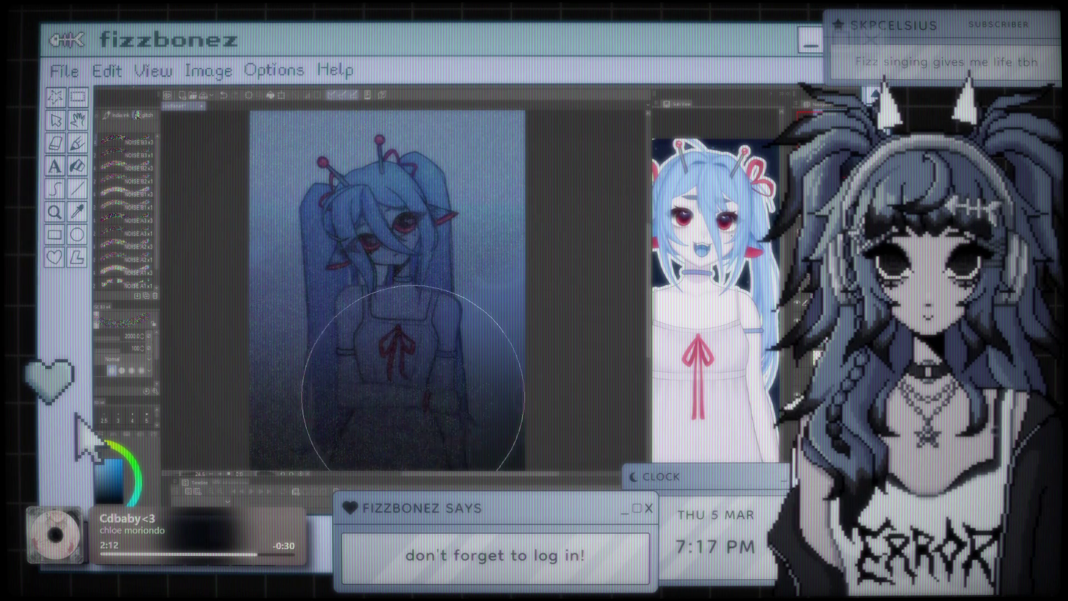
pyautogui.hotkey('ctrl', 'z')
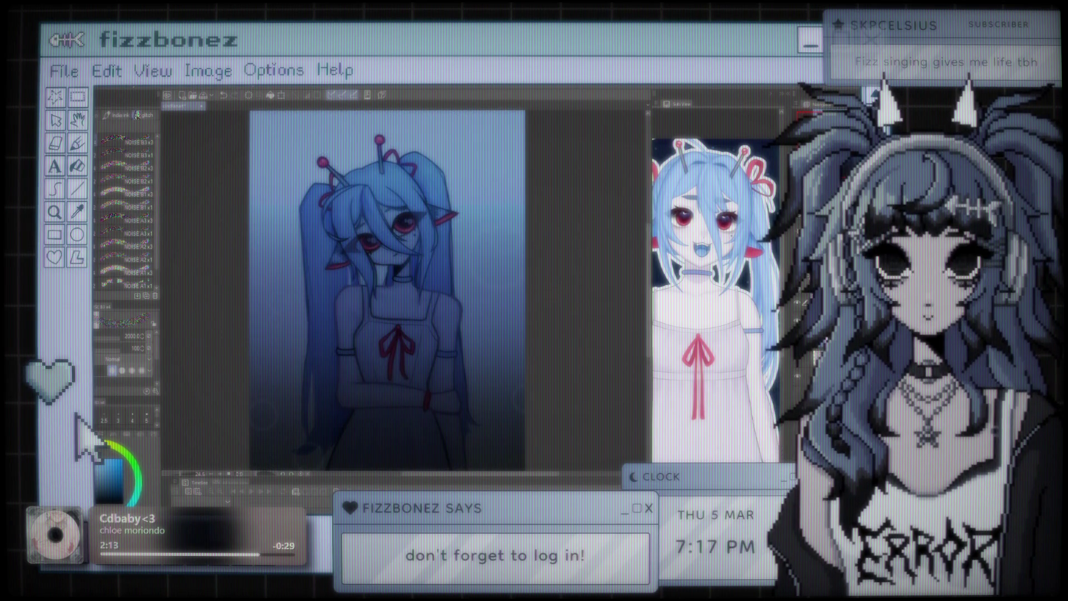
pyautogui.moveTo(500, 239)
pyautogui.mouseDown()
pyautogui.moveTo(505, 408)
pyautogui.moveTo(417, 322)
pyautogui.mouseUp()
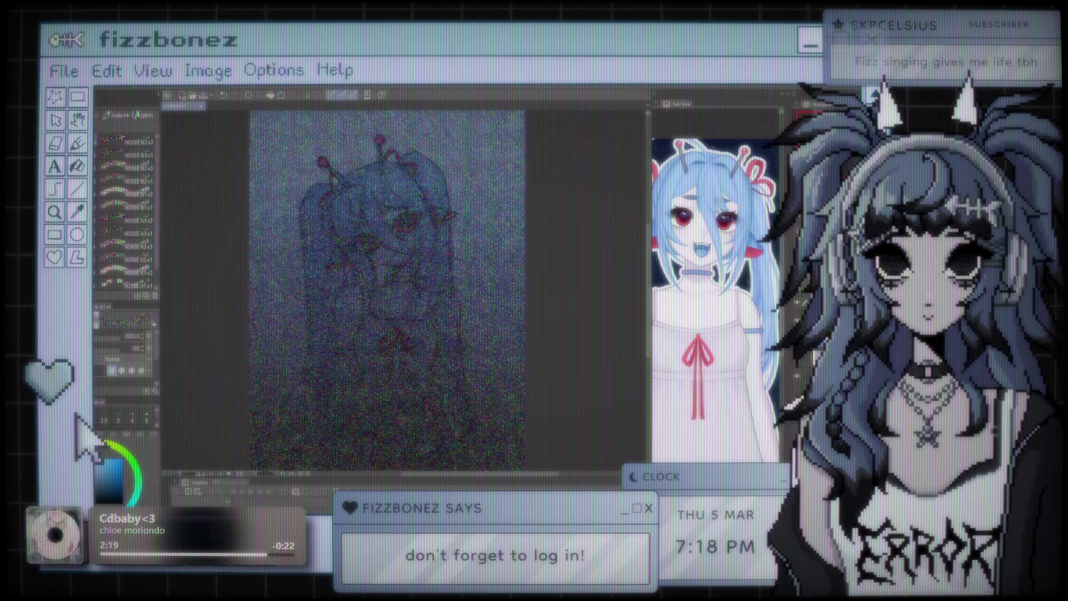
pyautogui.hotkey('ctrl', 'z')
pyautogui.hotkey('ctrl', 'z')
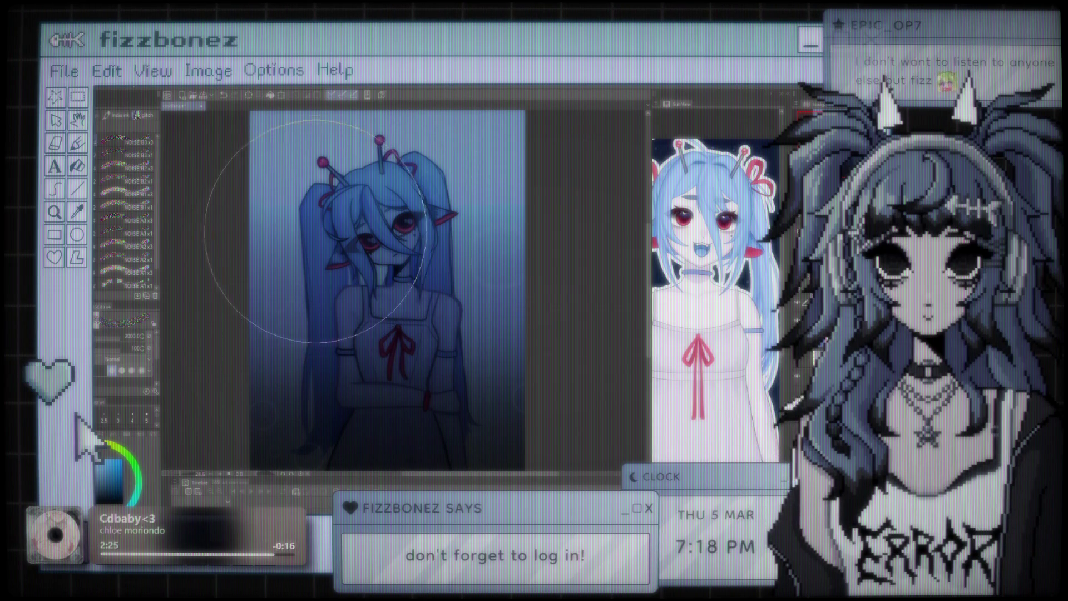
# - Undo the teal brightening at the top and the dark gradient over the canvas
pyautogui.scroll(3, 320, 240)
pyautogui.scroll(-2, 389, 250)
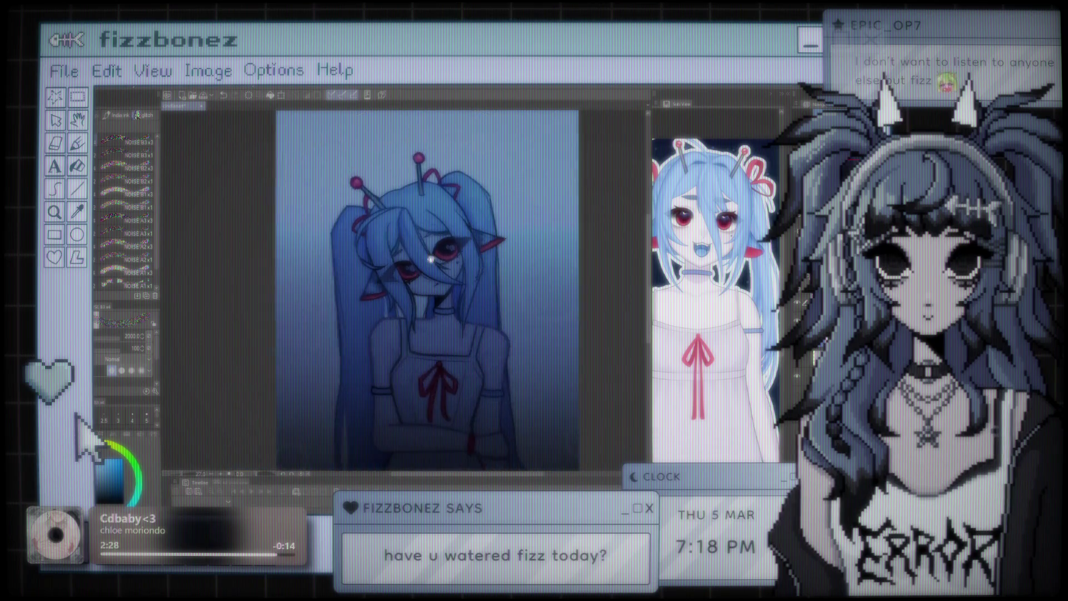
pyautogui.scroll(-2, 389, 250)
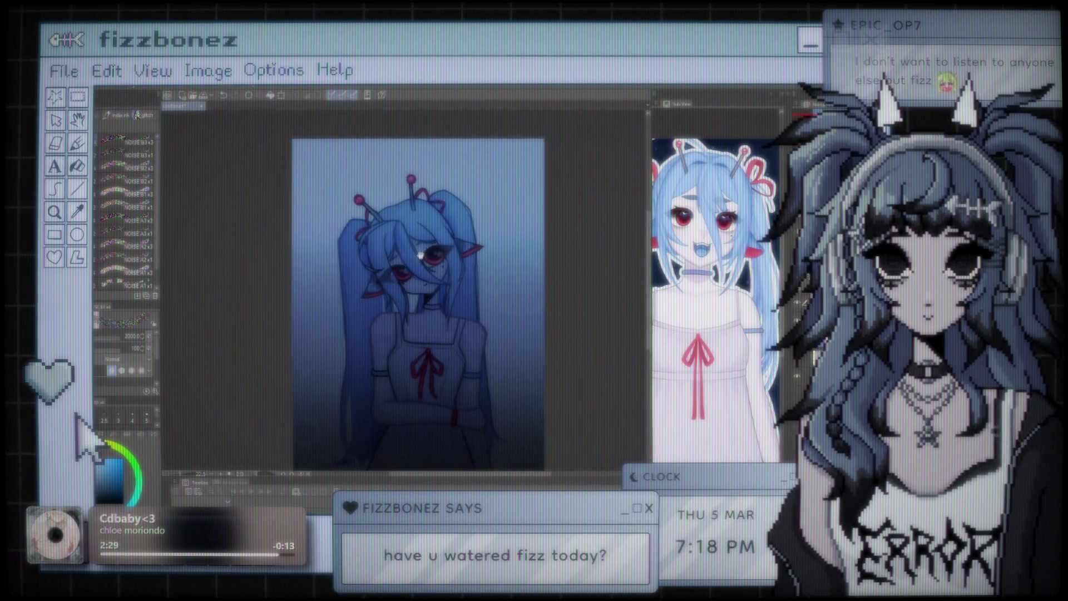
pyautogui.scroll(2, 479, 356)
pyautogui.scroll(-3, 470, 295)
pyautogui.scroll(2, 465, 295)
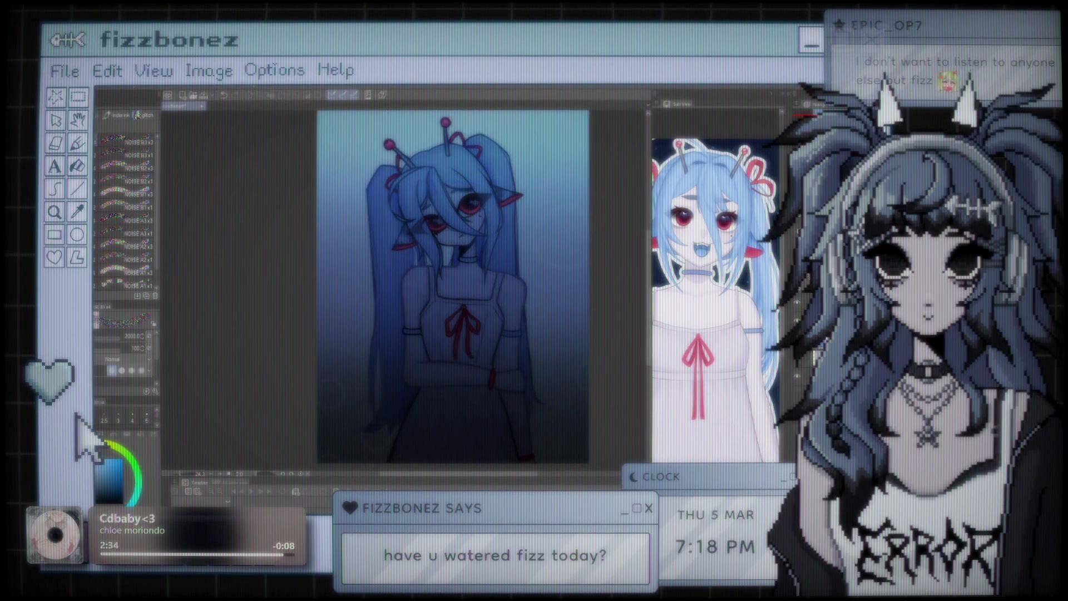
pyautogui.hotkey('ctrl', 'z')
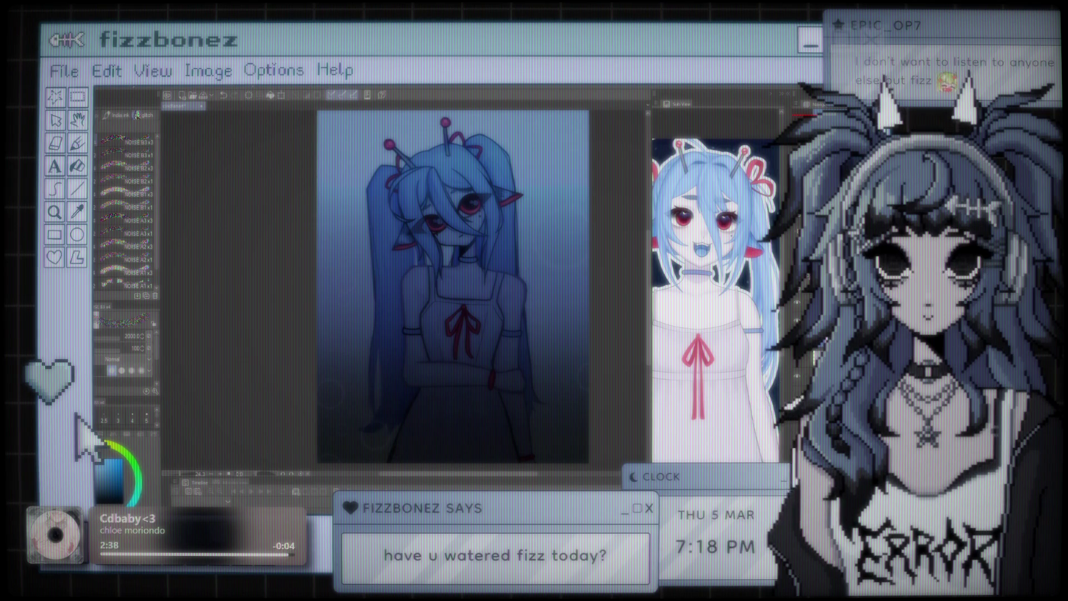
pyautogui.hotkey('ctrl', 'z')
pyautogui.moveTo(584, 227); pyautogui.dragTo(510, 278)
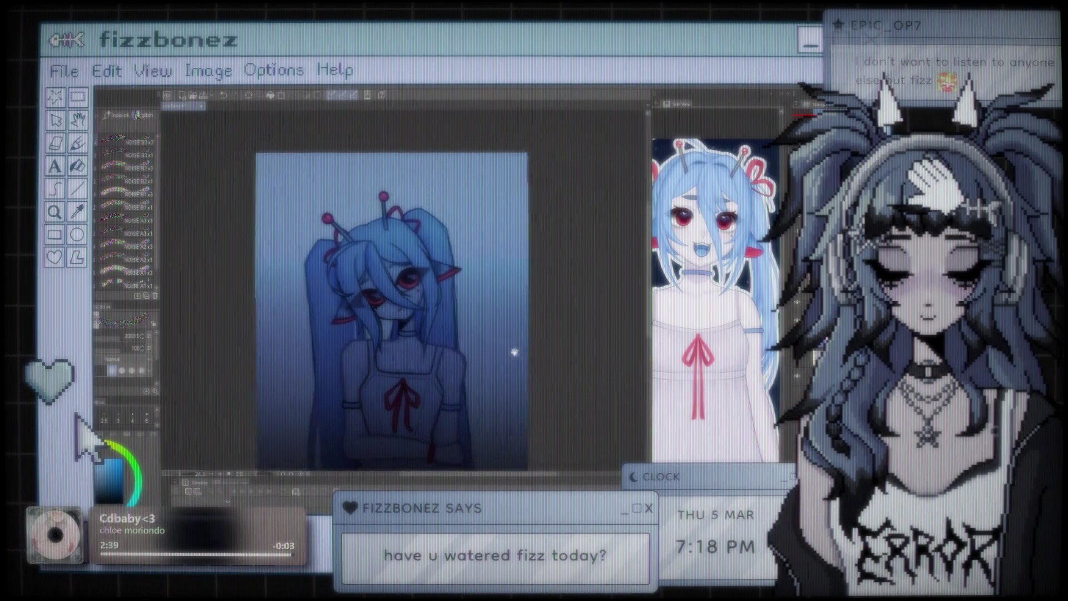
# - Choose the Soft eraser, enlarge it to size 1518, and erase over the gradient
pyautogui.press('e')
pyautogui.click(125, 129)
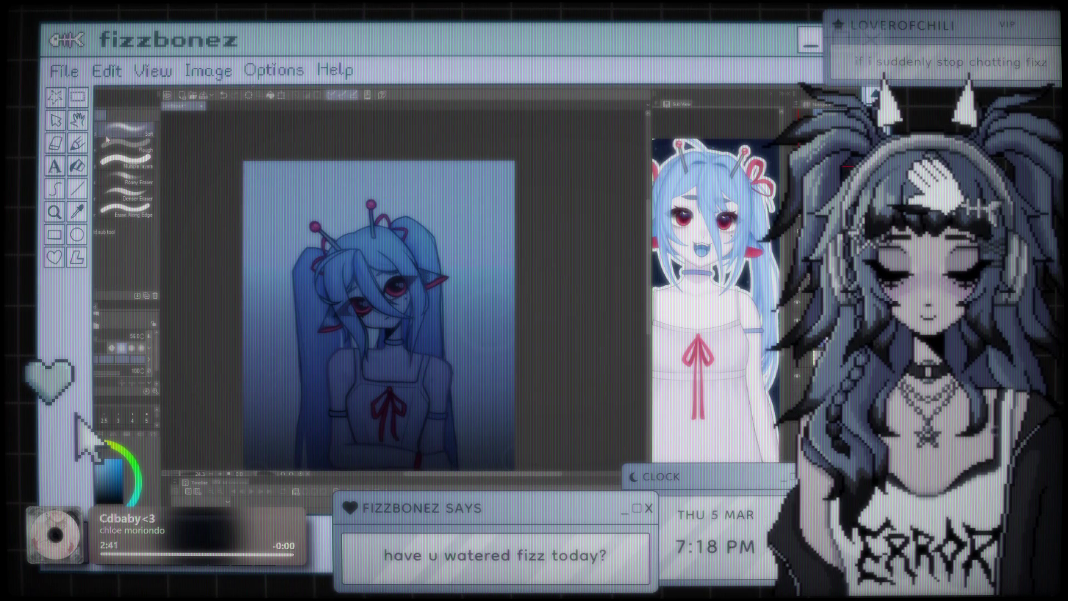
pyautogui.moveTo(103, 338); pyautogui.dragTo(125, 338)
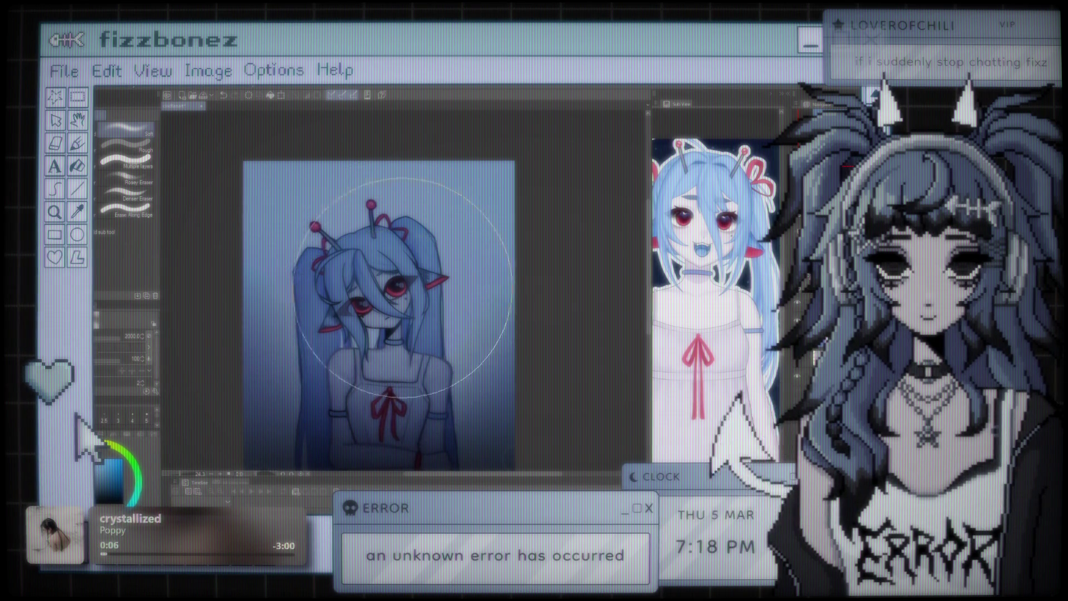
pyautogui.scroll(-2, 478, 223)
pyautogui.scroll(-2, 498, 195)
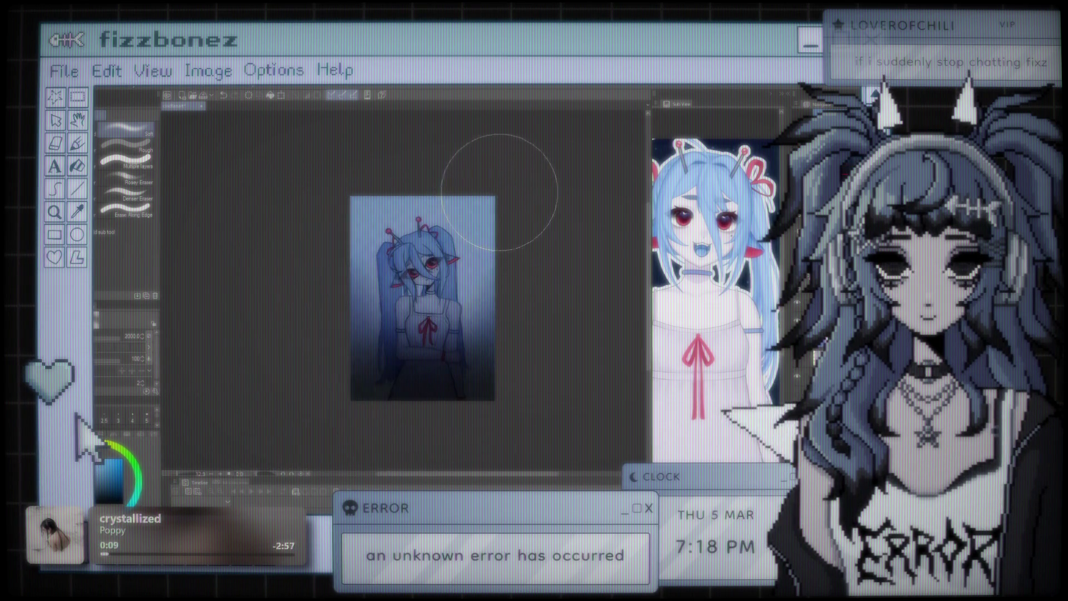
pyautogui.scroll(3, 498, 192)
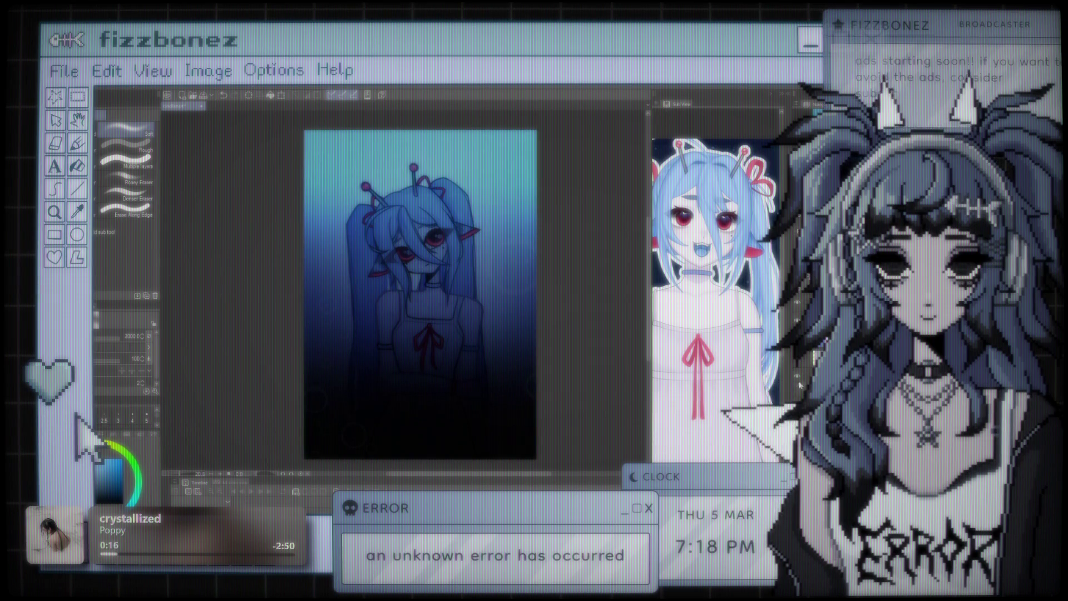
# - Remove the dark gradient over the drawing while keeping the teal tint at the top
pyautogui.hotkey('ctrl', 'z')
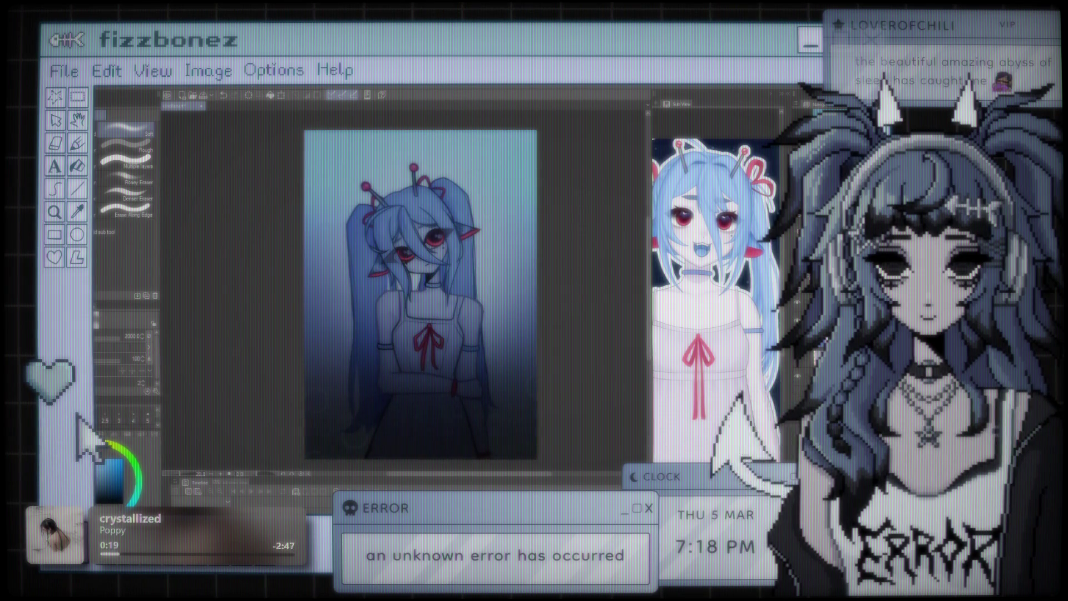
pyautogui.hotkey('ctrl', 'z')
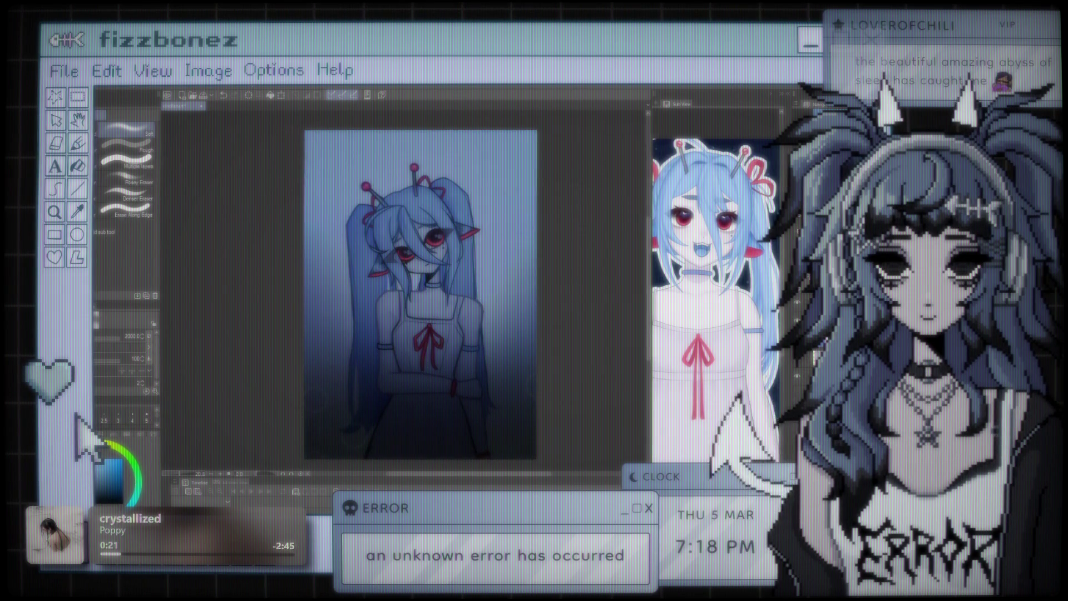
pyautogui.hotkey('ctrl', 'y')
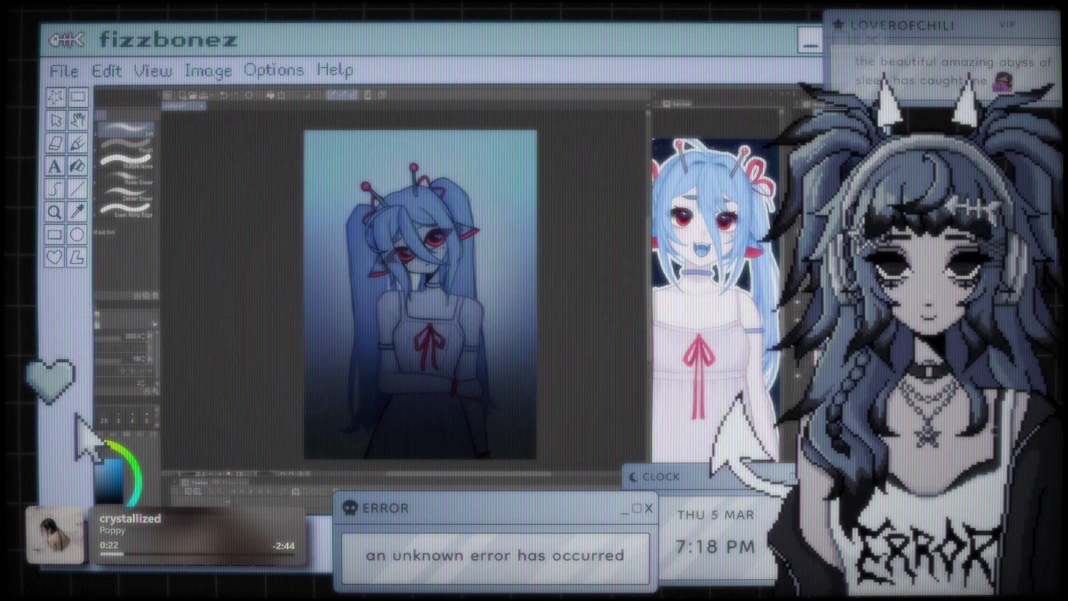
pyautogui.scroll(-2, 507, 274)
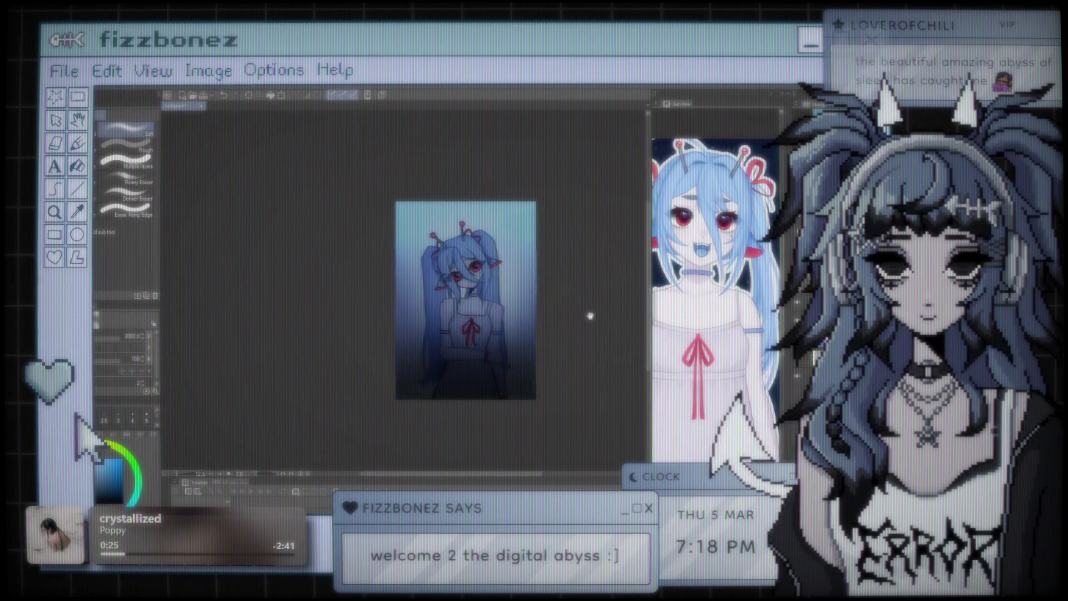
pyautogui.scroll(2, 498, 272)
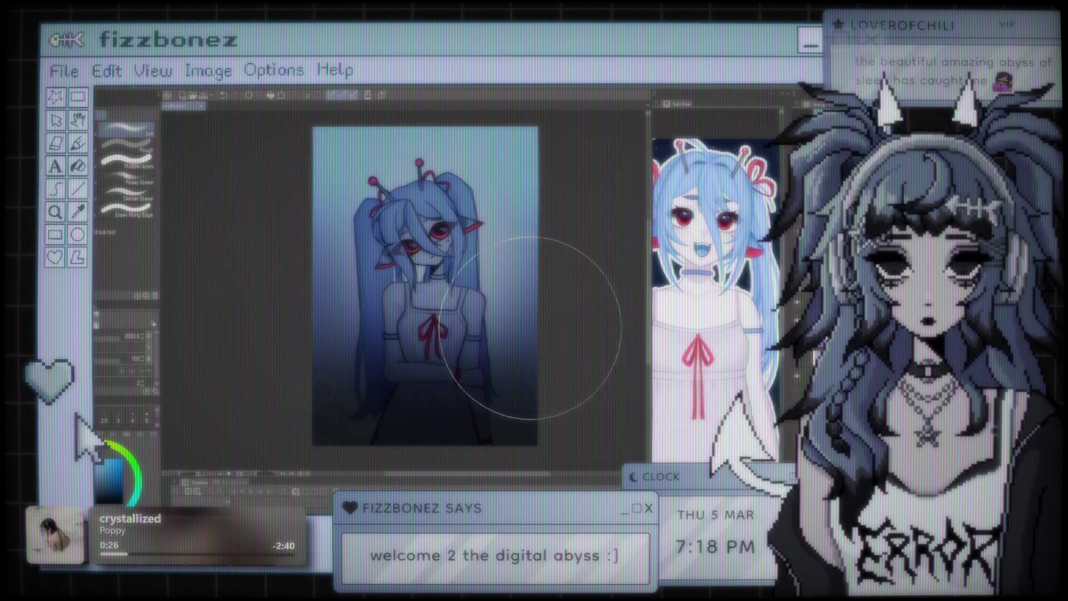
pyautogui.scroll(2, 521, 309)
pyautogui.scroll(-1, 521, 309)
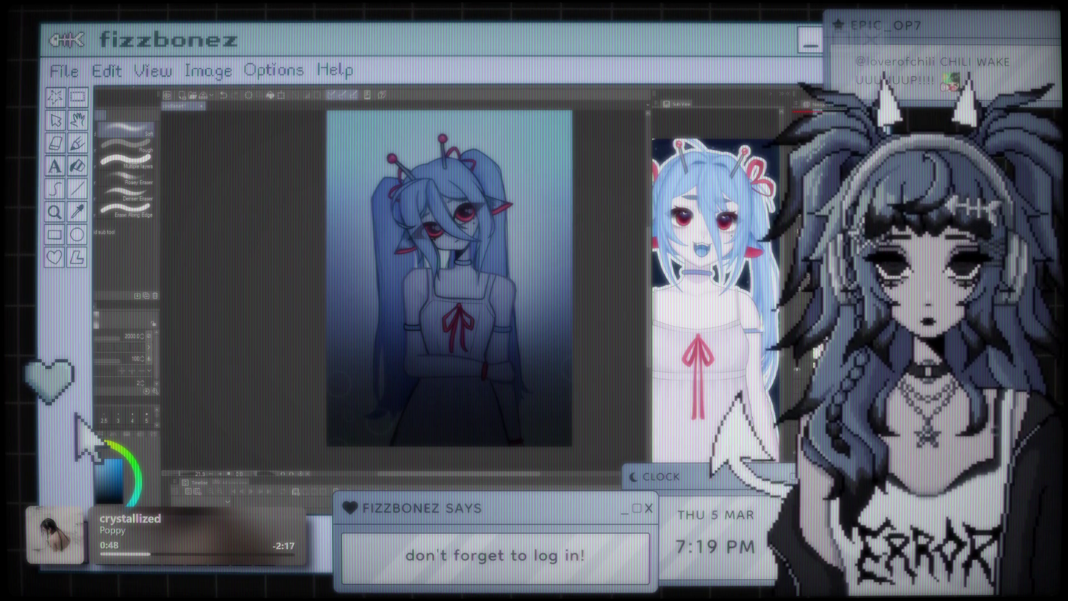
# - Compare the lighter teal and deeper blue background gradients by undoing and redoing
pyautogui.moveTo(501, 222); pyautogui.dragTo(464, 241)
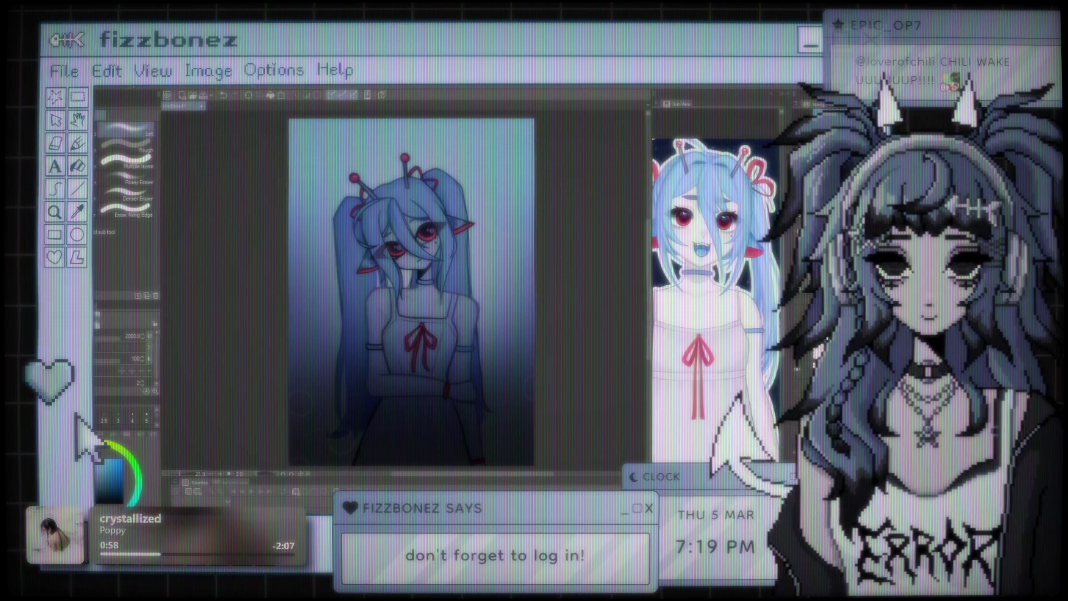
pyautogui.hscroll(1, 434, 333)
pyautogui.scroll(2, 424, 321)
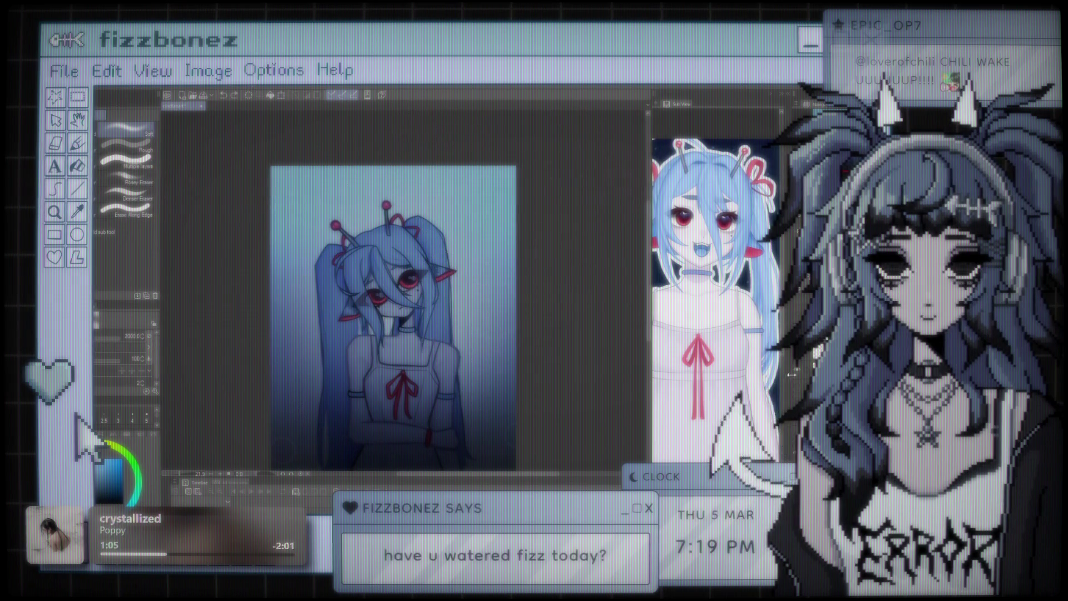
pyautogui.scroll(-2, 562, 360)
pyautogui.hscroll(1, 501, 310)
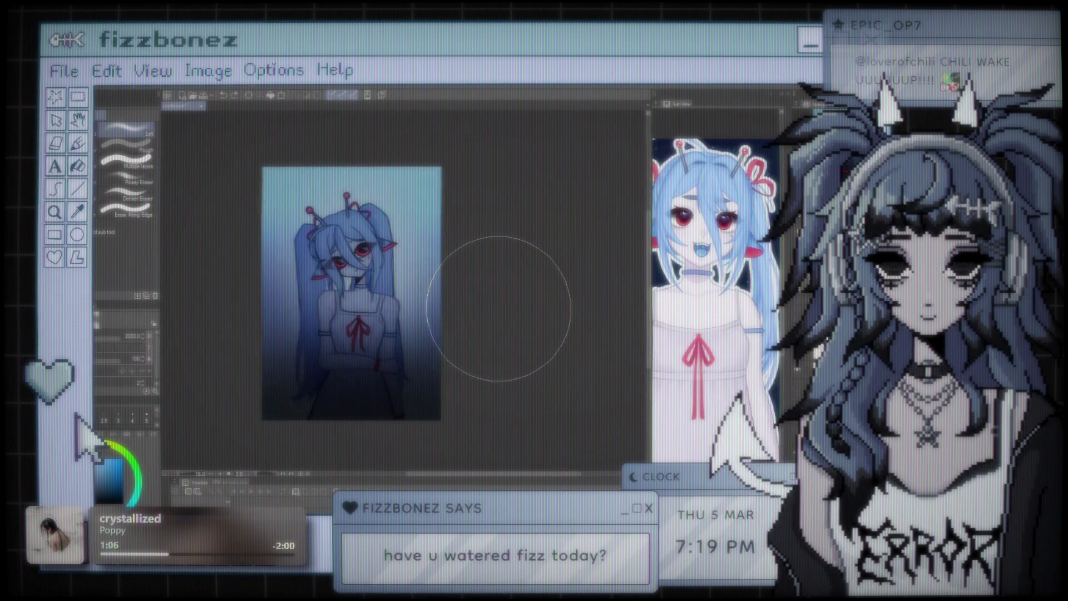
pyautogui.hscroll(-1, 501, 310)
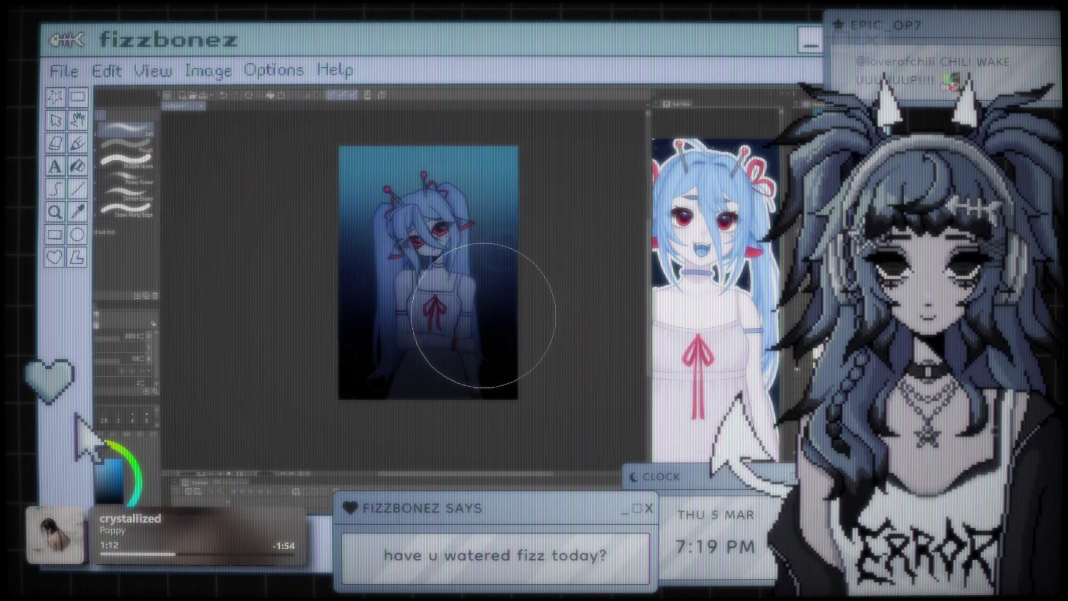
pyautogui.scroll(2, 485, 334)
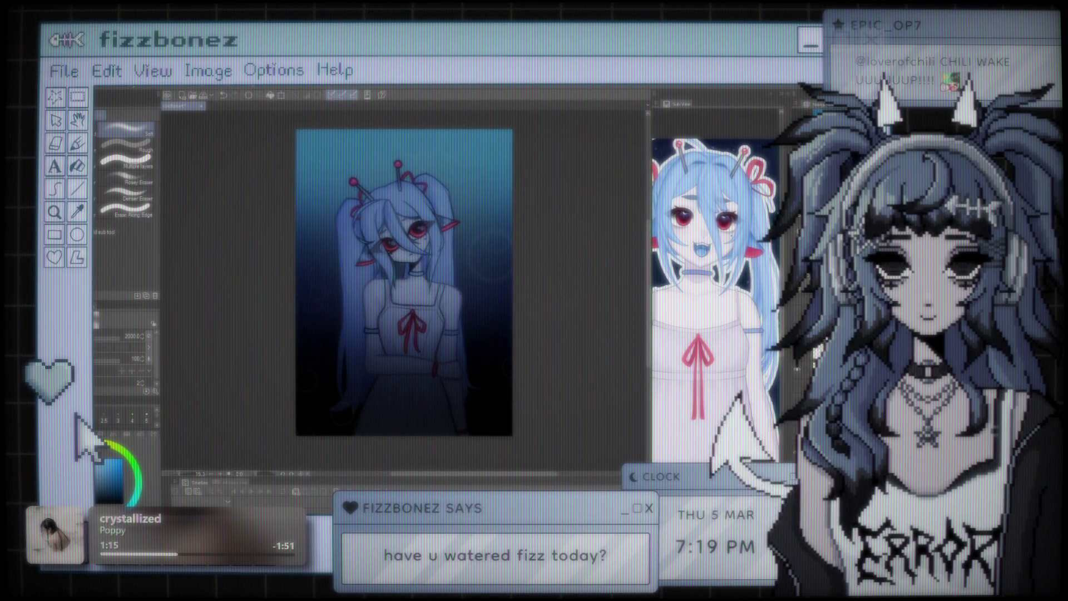
pyautogui.hotkey('ctrl', 'z')
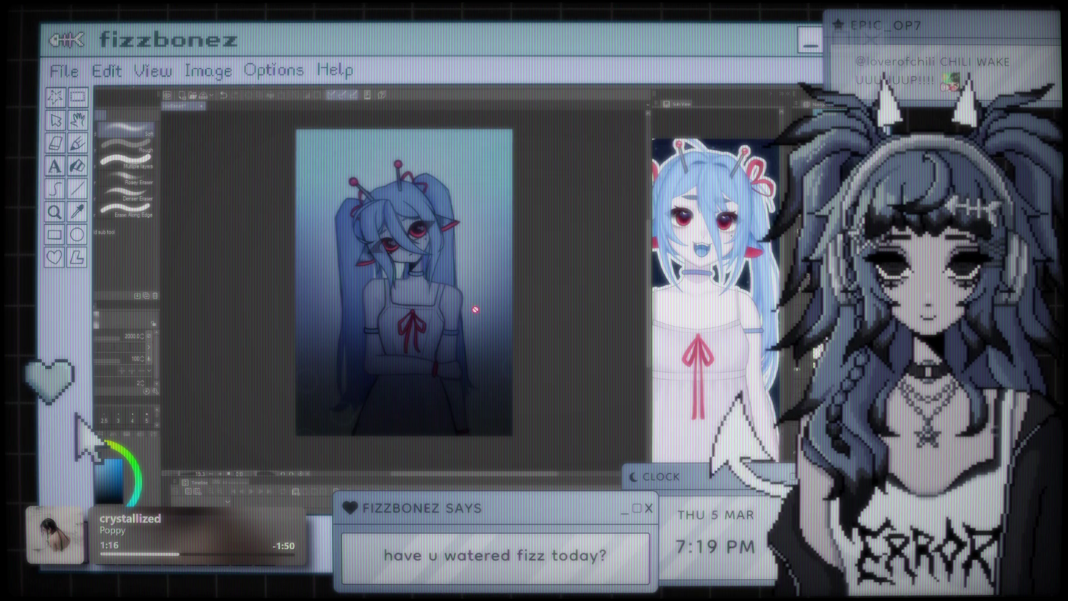
pyautogui.moveTo(473, 298); pyautogui.dragTo(504, 300)
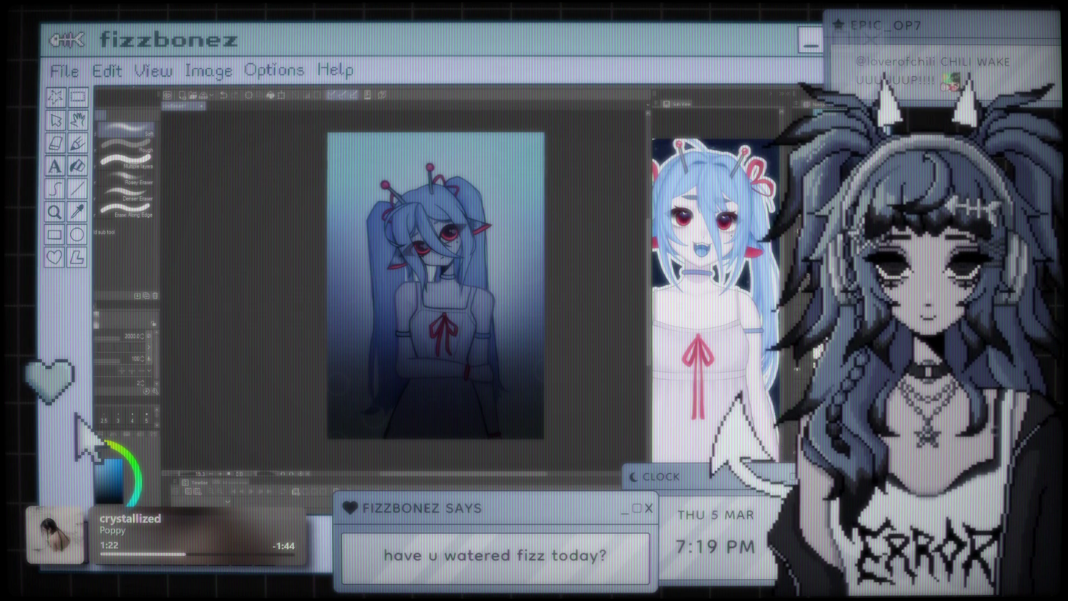
pyautogui.hotkey('ctrl', 'y')
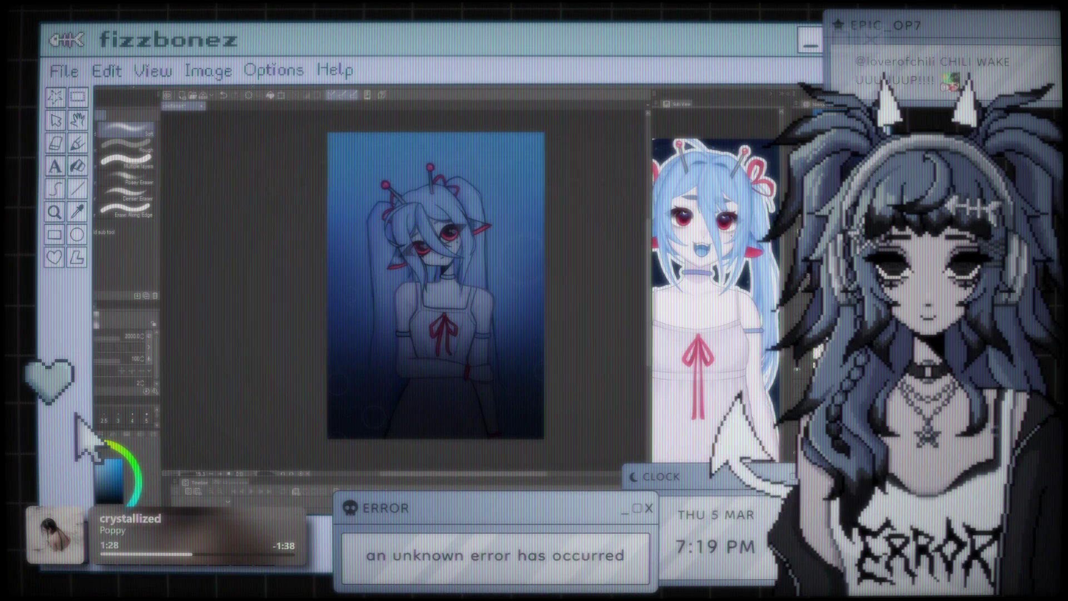
pyautogui.hotkey('ctrl', 'z')
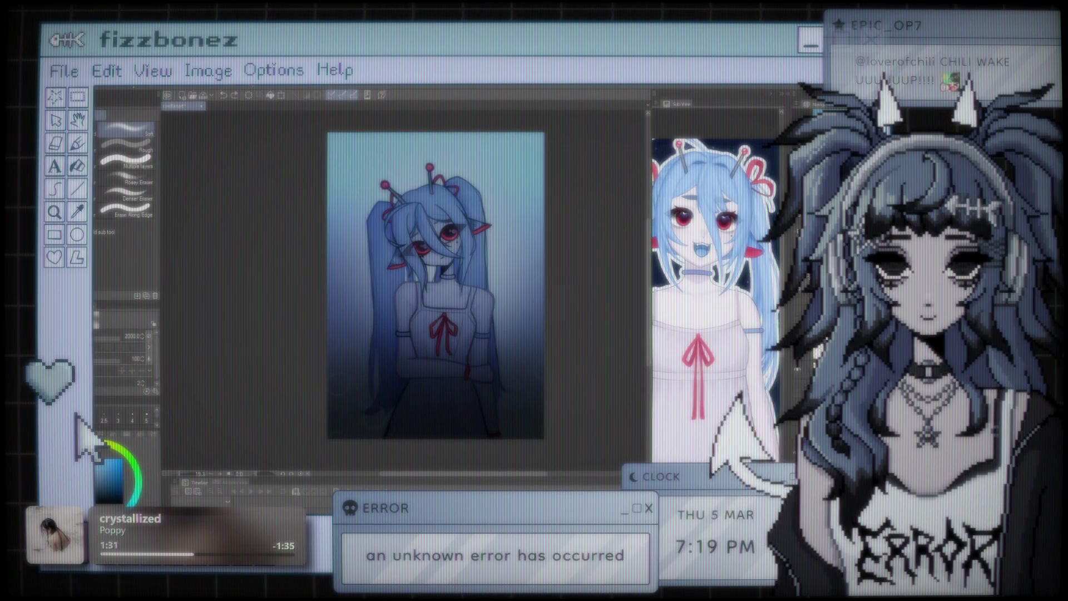
pyautogui.hotkey('ctrl', 'y')
pyautogui.hotkey('ctrl', 'y')
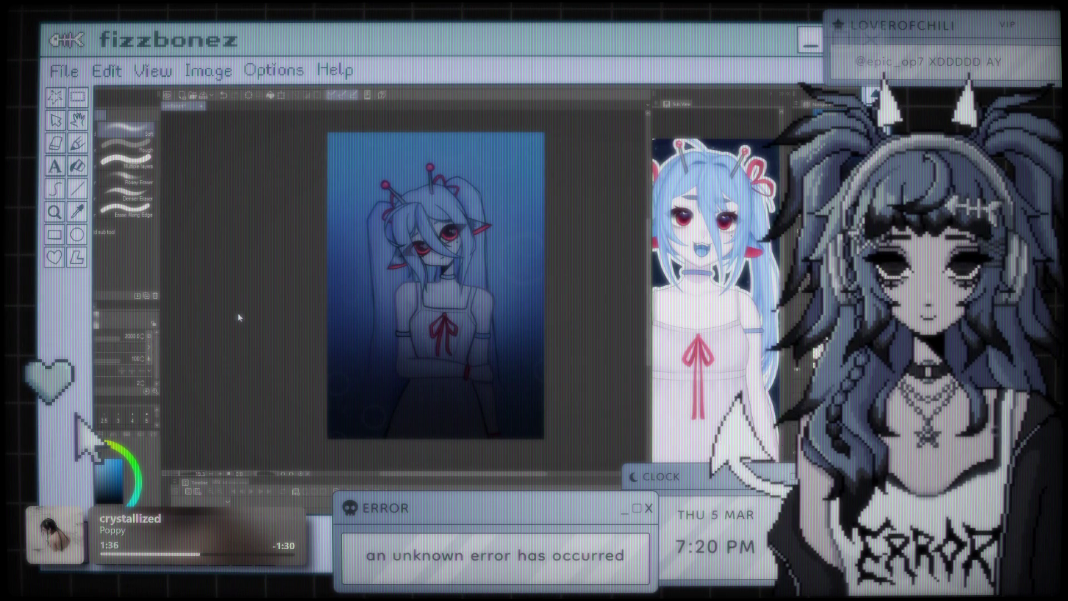
# - Settle on the lighter teal-blue background, checking it with the side panels hidden
pyautogui.press('Tab')
pyautogui.hotkey('ctrl', 'z')
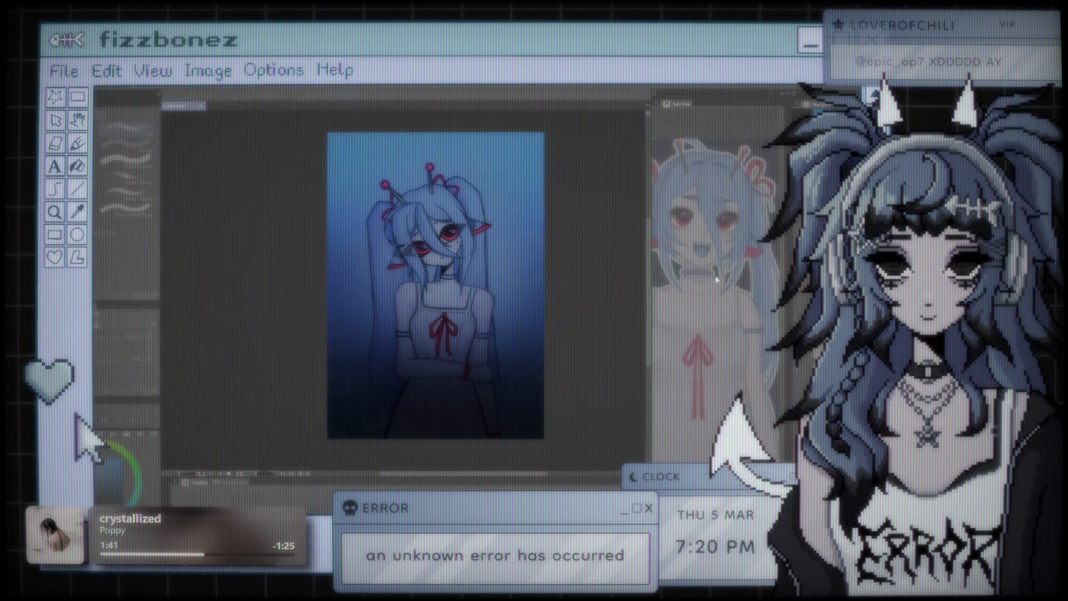
pyautogui.hotkey('ctrl', 'z')
pyautogui.press('Tab')
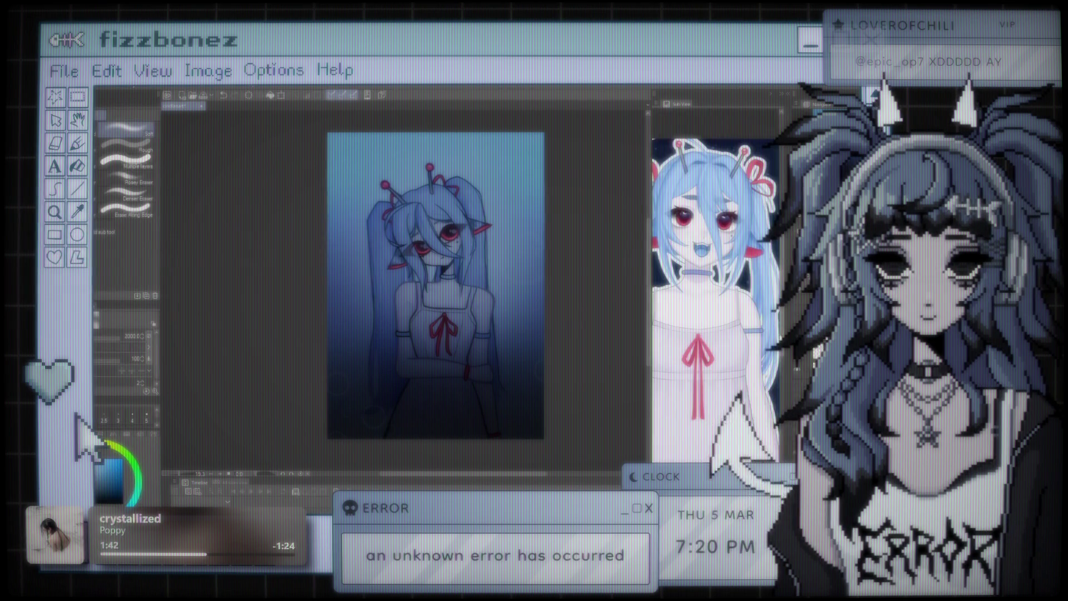
pyautogui.moveTo(648, 353); pyautogui.dragTo(534, 275)
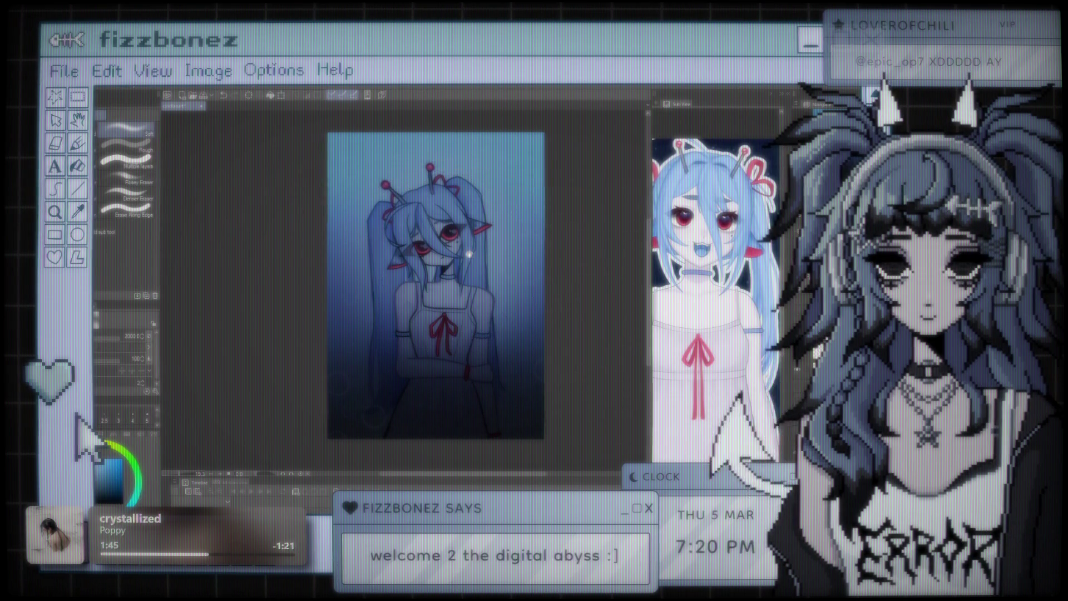
pyautogui.scroll(-2, 508, 239)
pyautogui.scroll(1, 417, 179)
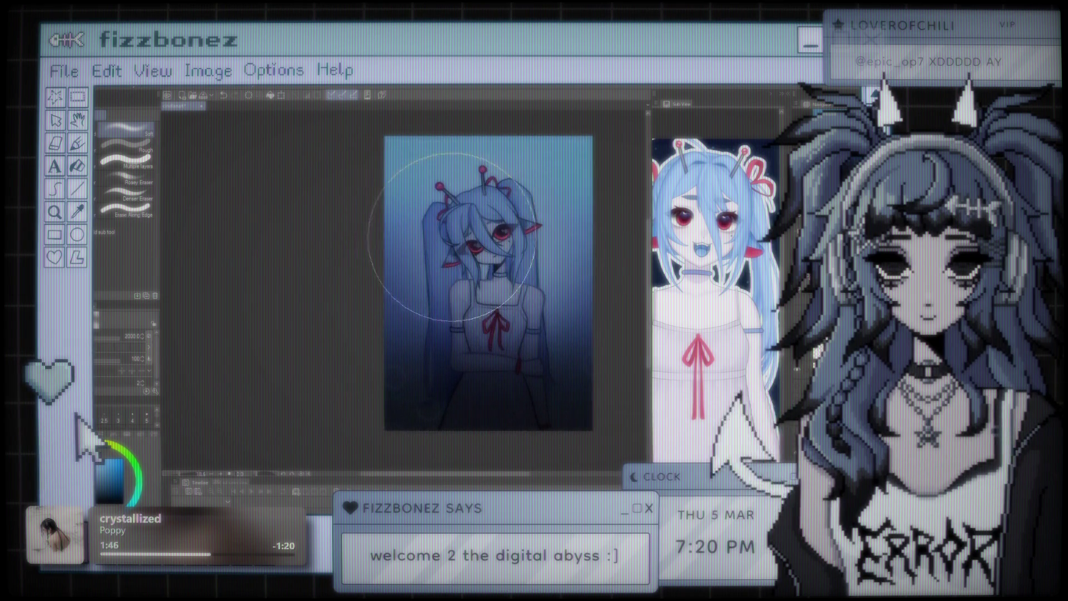
pyautogui.scroll(2, 533, 290)
pyautogui.moveTo(714, 223); pyautogui.dragTo(715, 490)
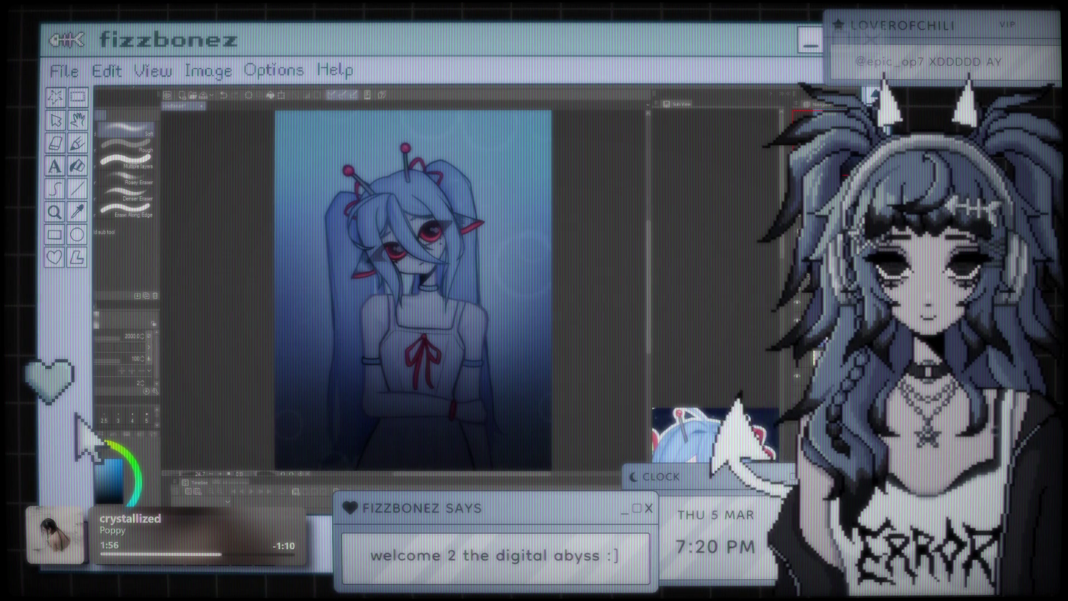
pyautogui.scroll(-2, 599, 295)
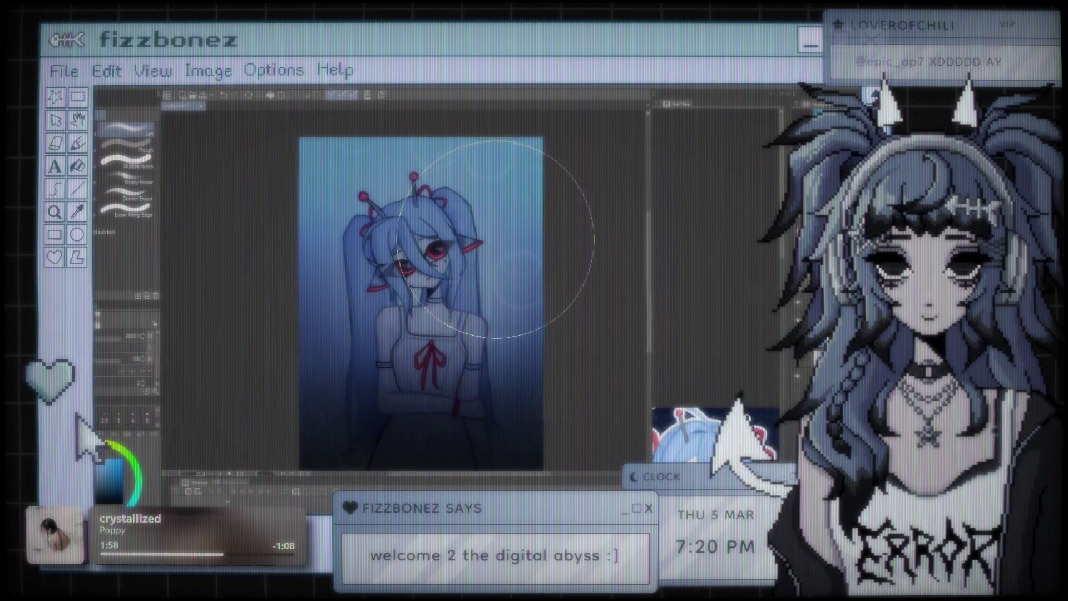
pyautogui.scroll(-2, 500, 210)
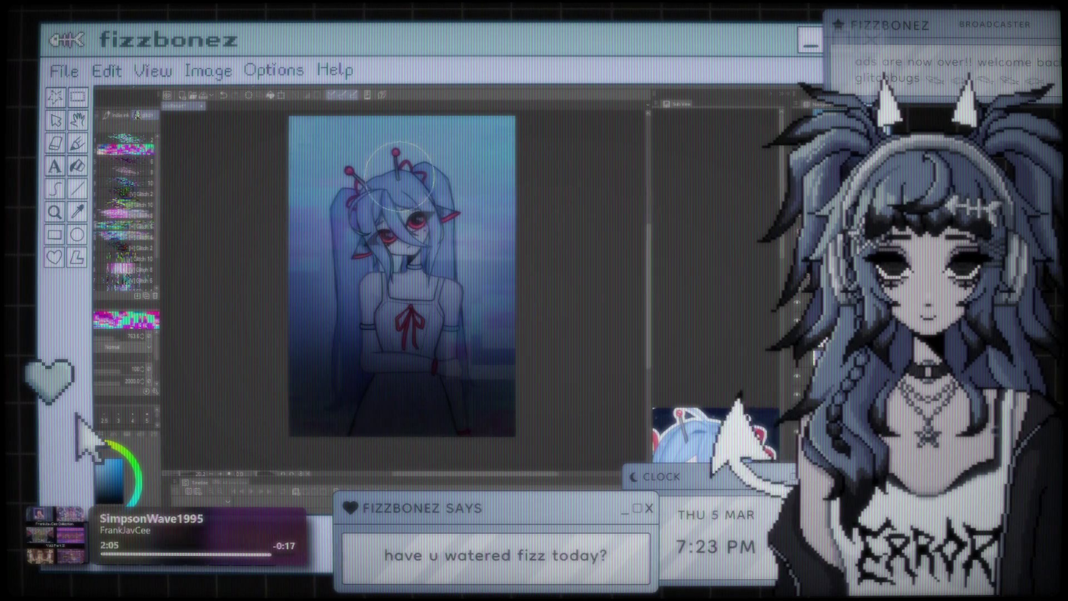
# - Paint glitchy bands over the lower torso, then switch to the Eraser
pyautogui.moveTo(399, 331); pyautogui.dragTo(368, 353)
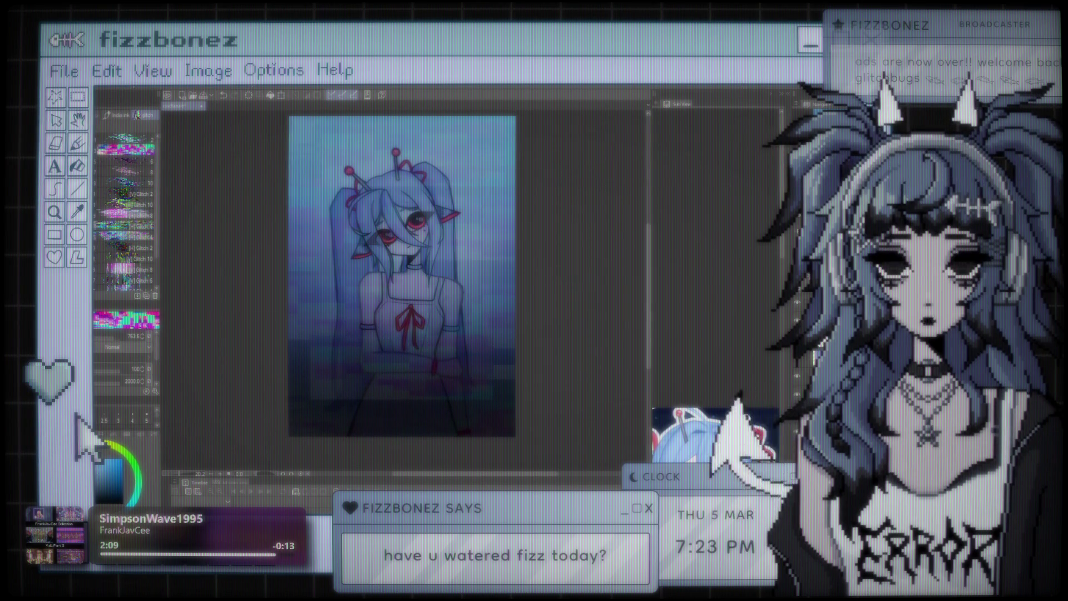
pyautogui.press('e')
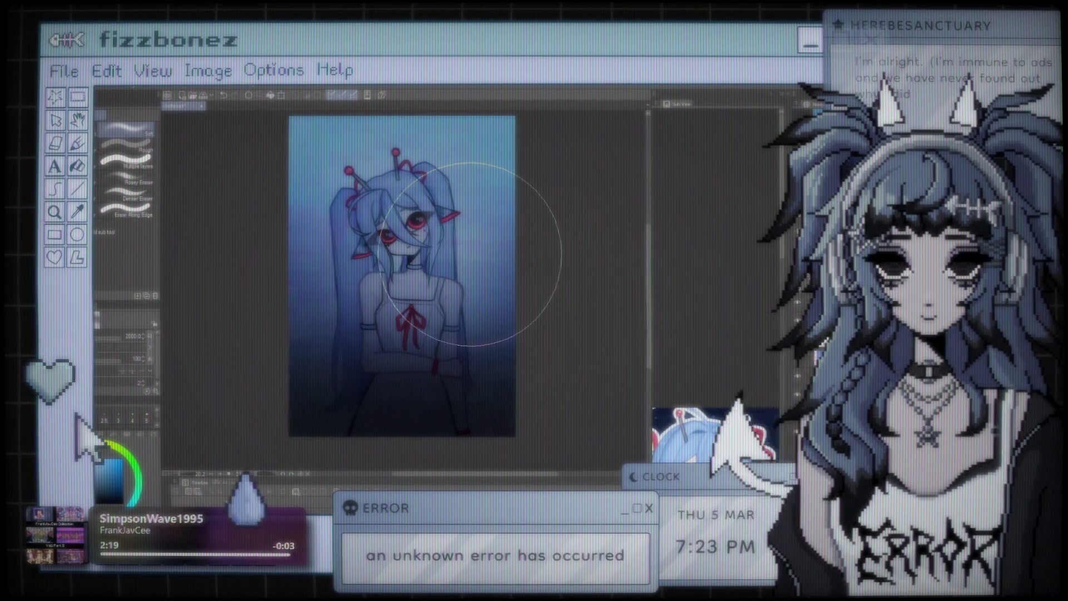
# - Zoom in and out around the girl's face to inspect the soft shading
pyautogui.scroll(2, 473, 239)
pyautogui.scroll(2, 440, 261)
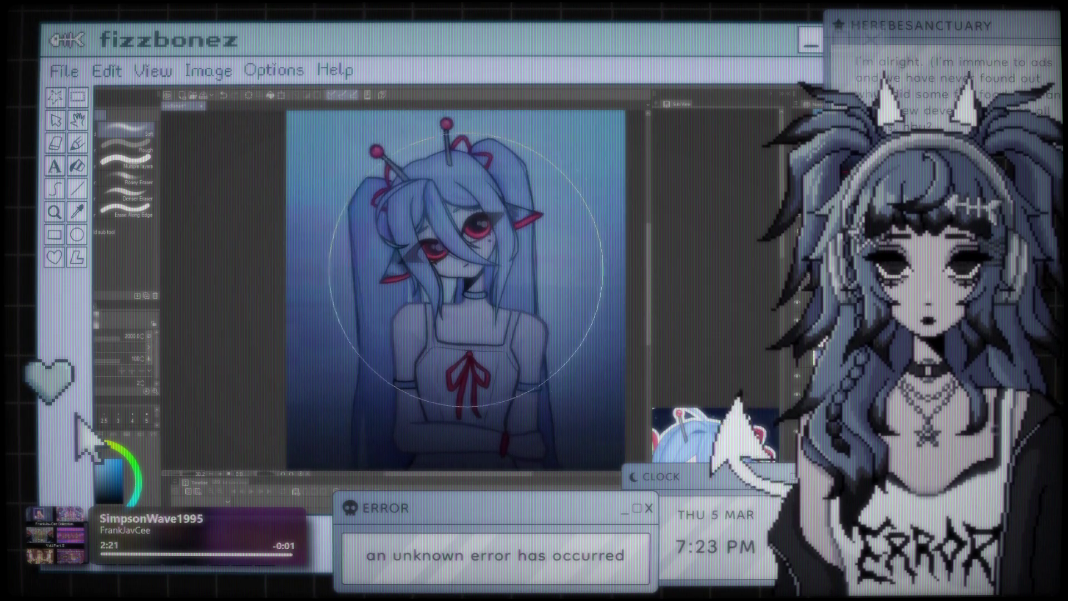
pyautogui.scroll(1, 470, 285)
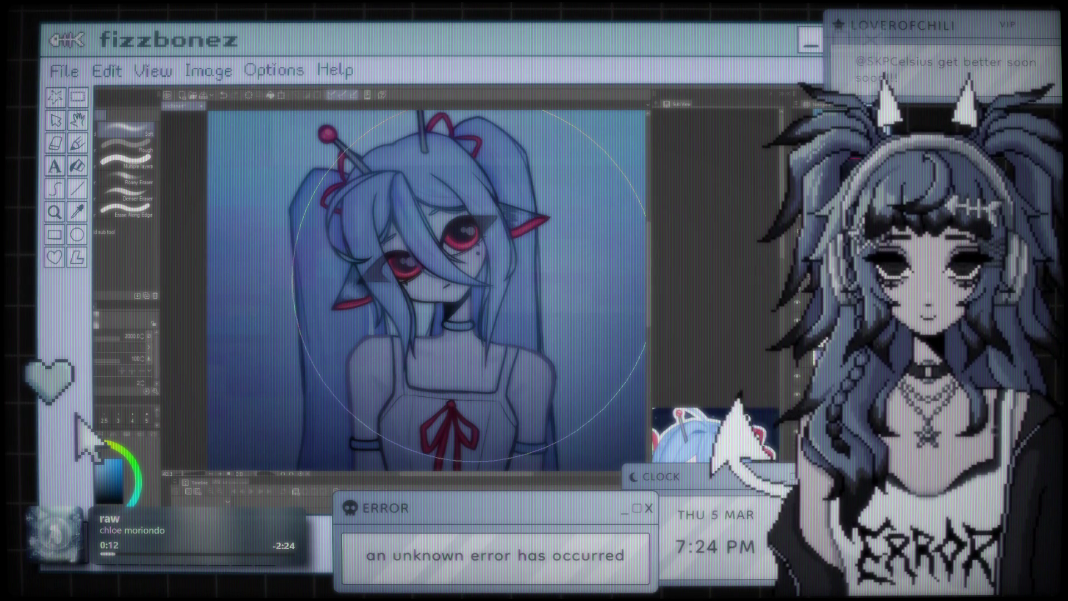
pyautogui.scroll(-5, 484, 267)
pyautogui.scroll(5, 494, 250)
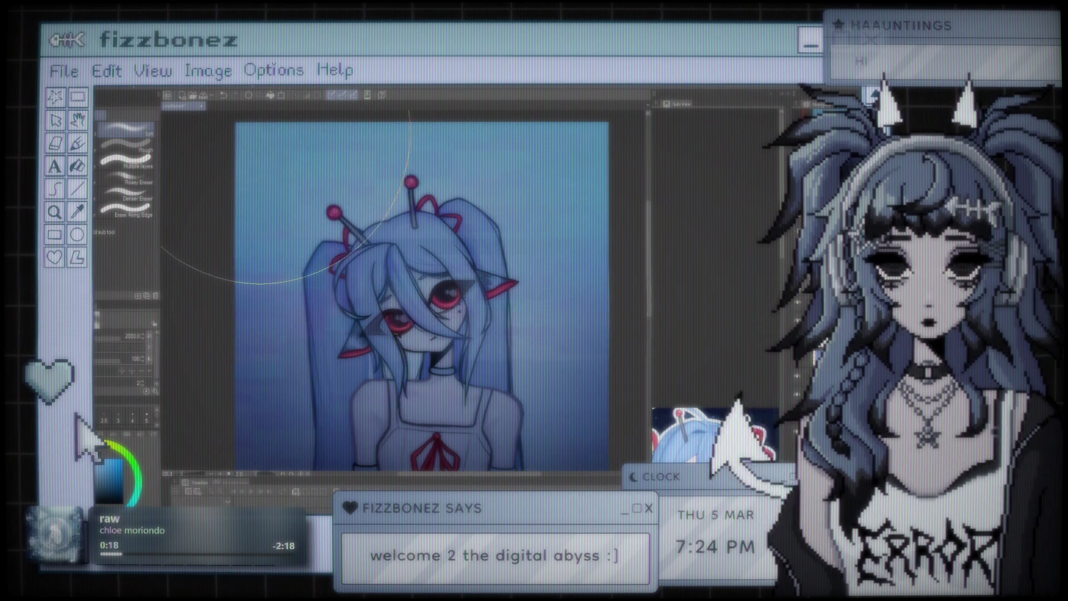
pyautogui.scroll(-3, 483, 208)
pyautogui.scroll(-3, 435, 205)
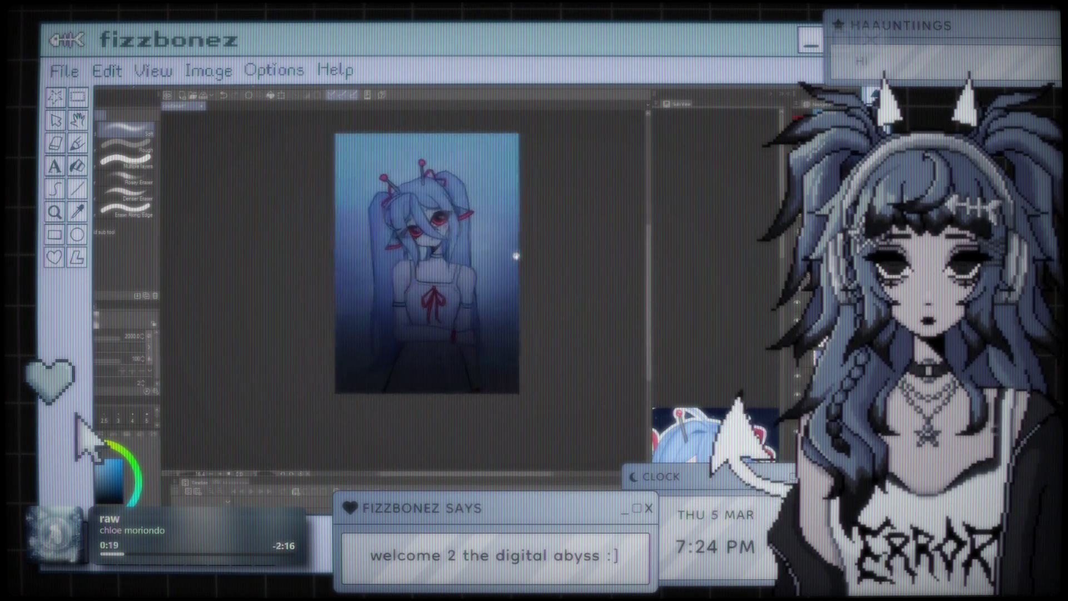
pyautogui.scroll(2, 445, 211)
pyautogui.scroll(1, 462, 265)
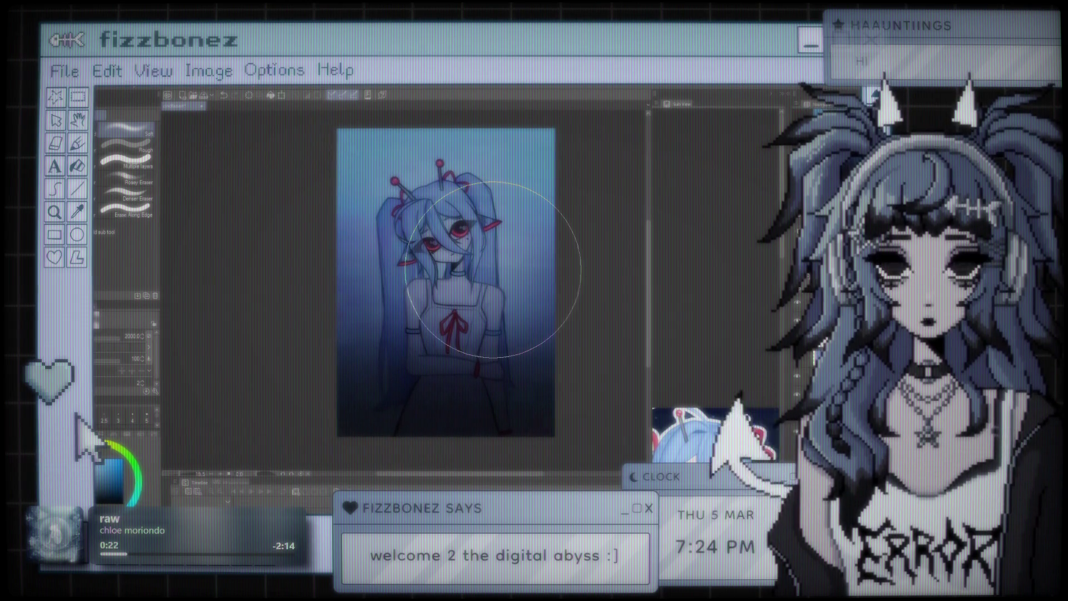
pyautogui.scroll(1, 464, 265)
pyautogui.scroll(1, 467, 267)
pyautogui.scroll(2, 473, 271)
pyautogui.scroll(1, 501, 275)
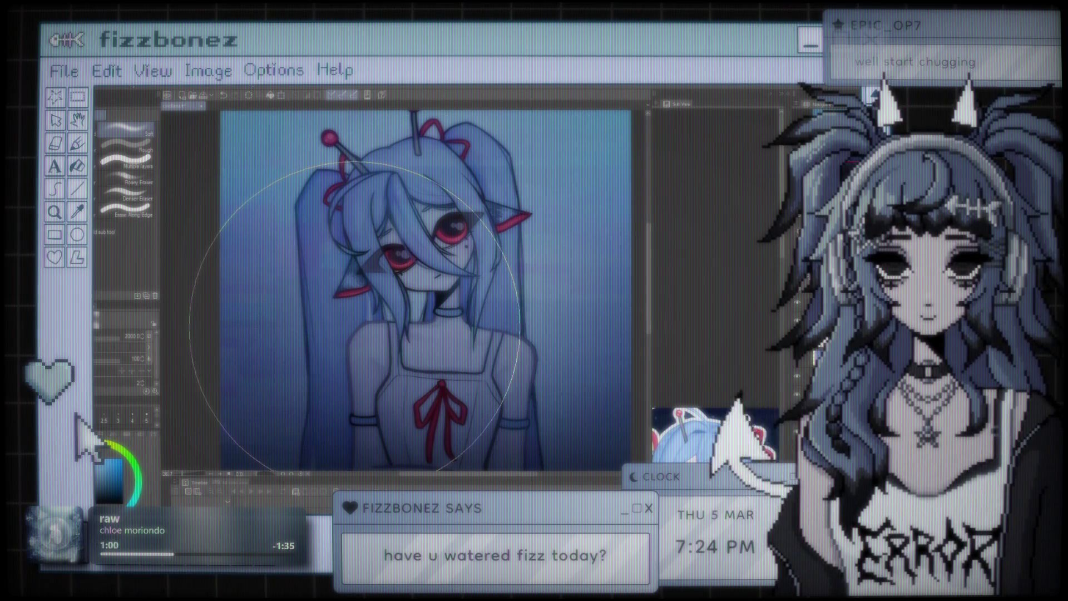
pyautogui.scroll(-2, 442, 228)
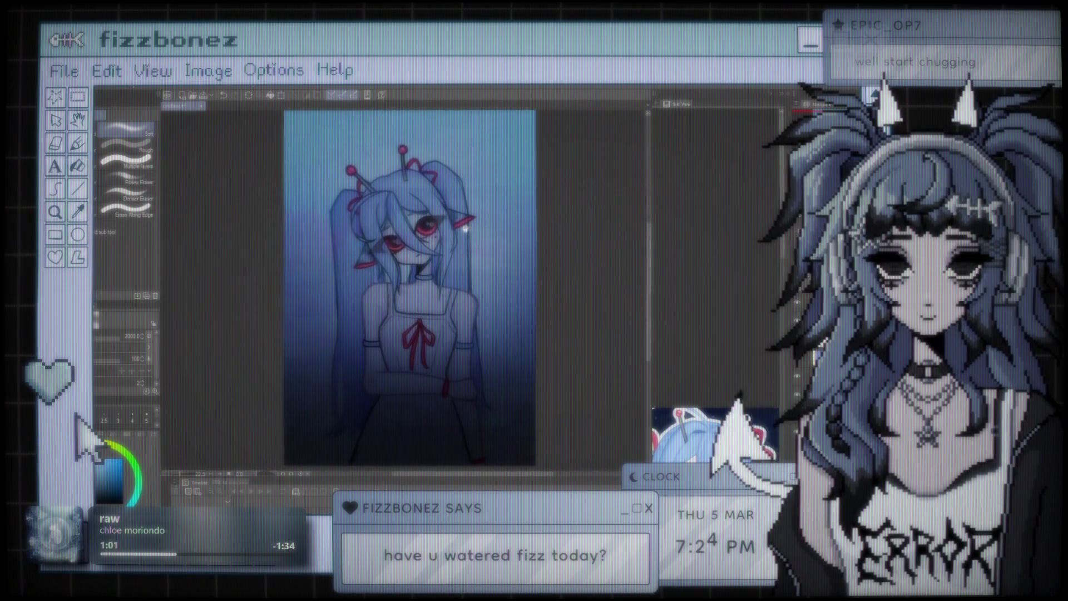
pyautogui.scroll(1, 423, 228)
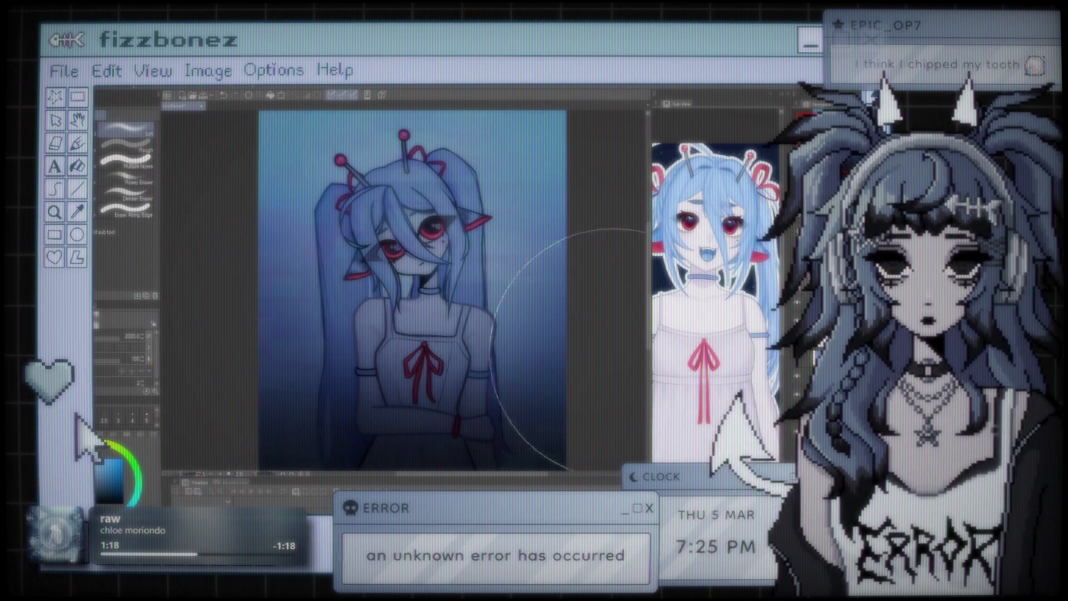
pyautogui.scroll(-2, 453, 255)
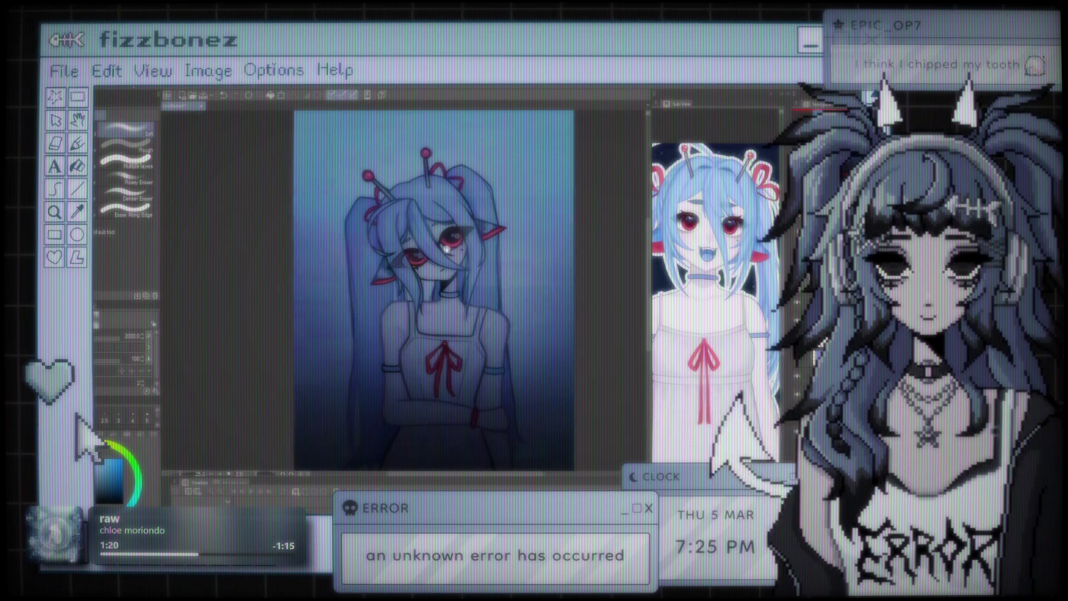
pyautogui.moveTo(454, 255); pyautogui.dragTo(413, 236)
pyautogui.scroll(1, 387, 230)
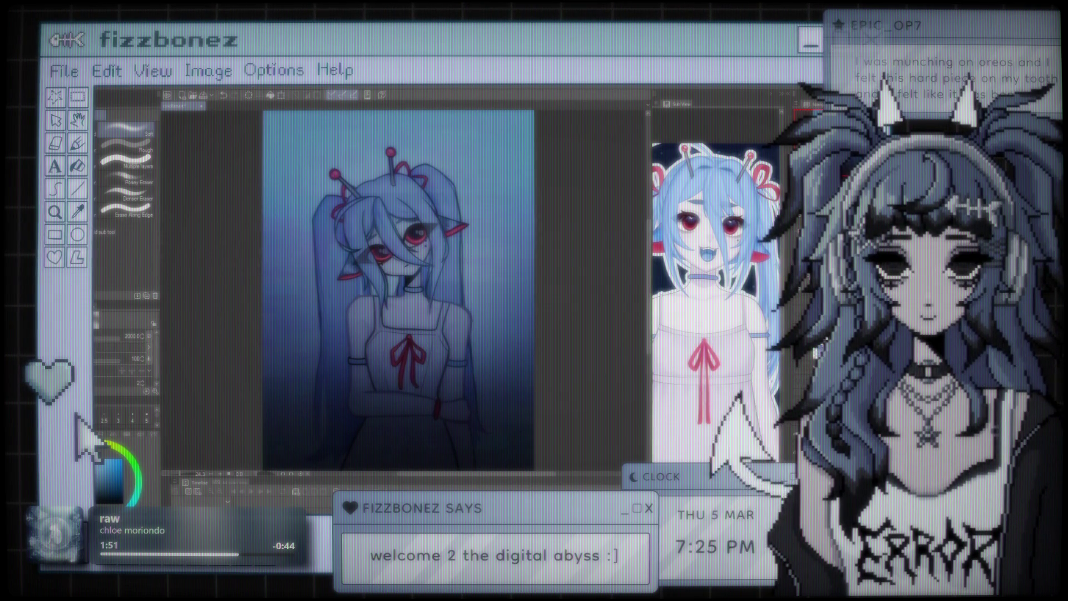
pyautogui.scroll(-1, 489, 215)
pyautogui.scroll(-1, 436, 286)
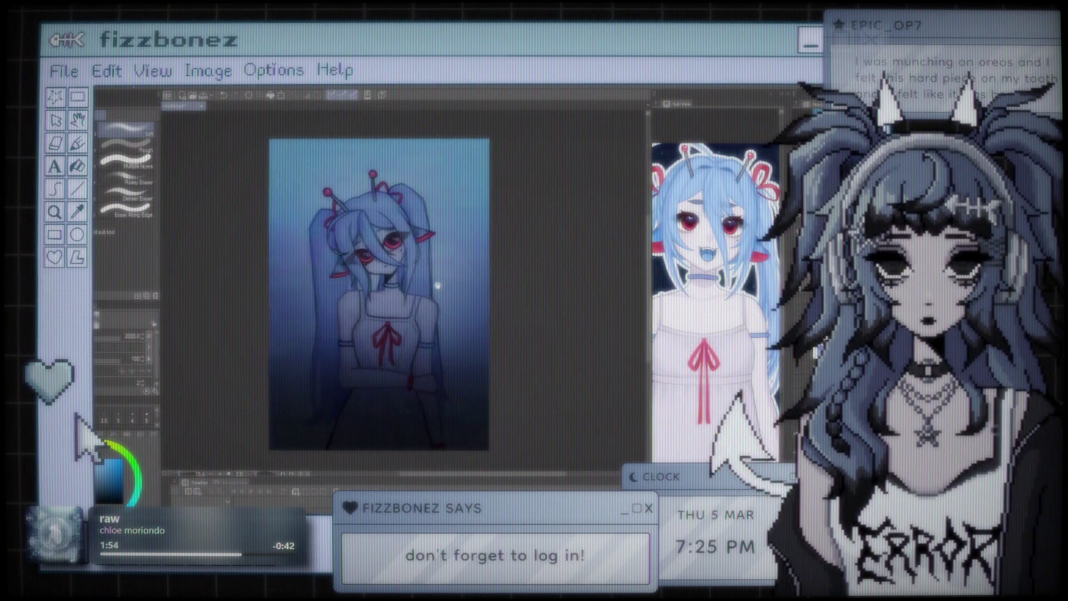
pyautogui.moveTo(436, 286); pyautogui.dragTo(442, 279)
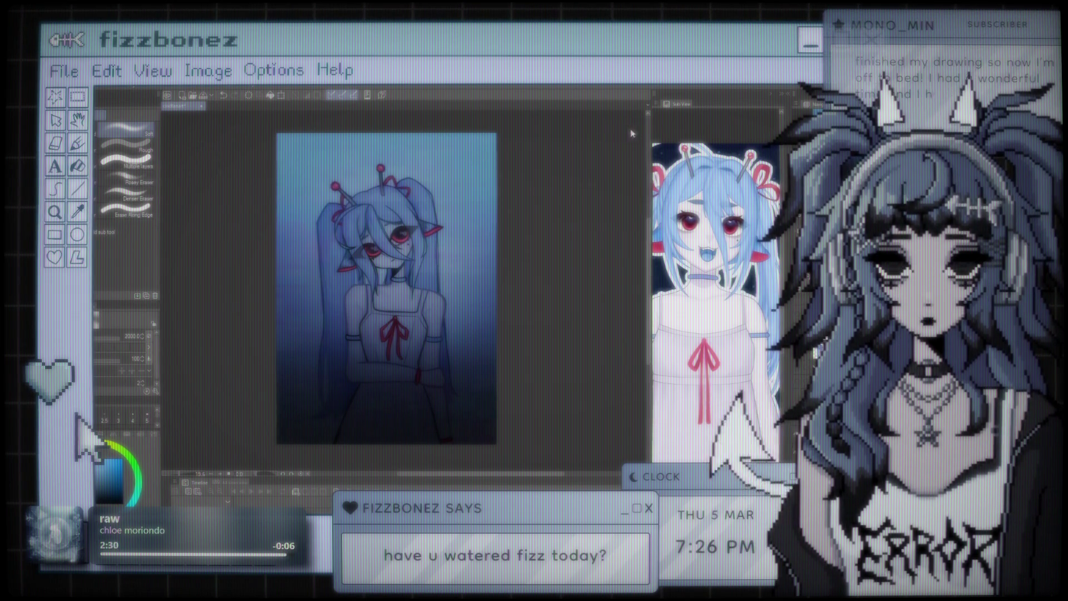
pyautogui.scroll(1, 413, 278)
pyautogui.moveTo(413, 278); pyautogui.dragTo(426, 271)
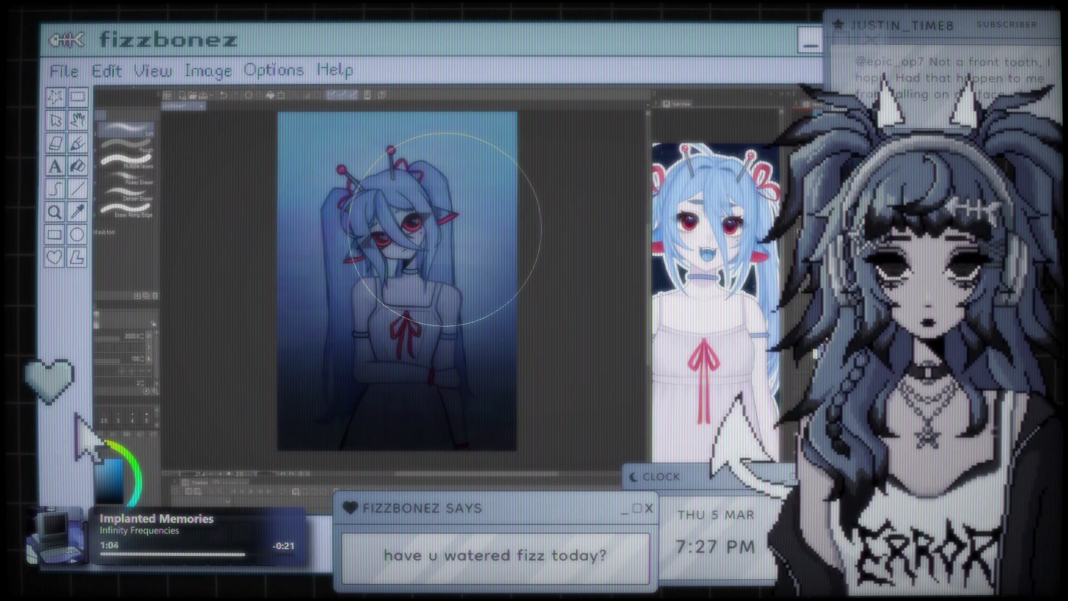
pyautogui.hotkey('ctrl', '0')
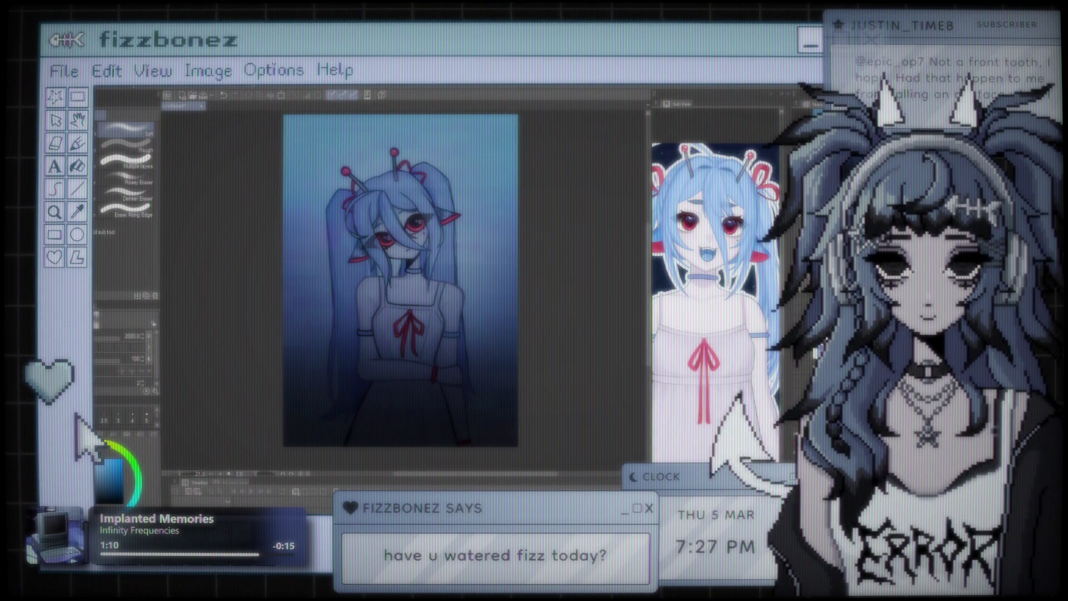
pyautogui.hotkey('ctrl', 'z')
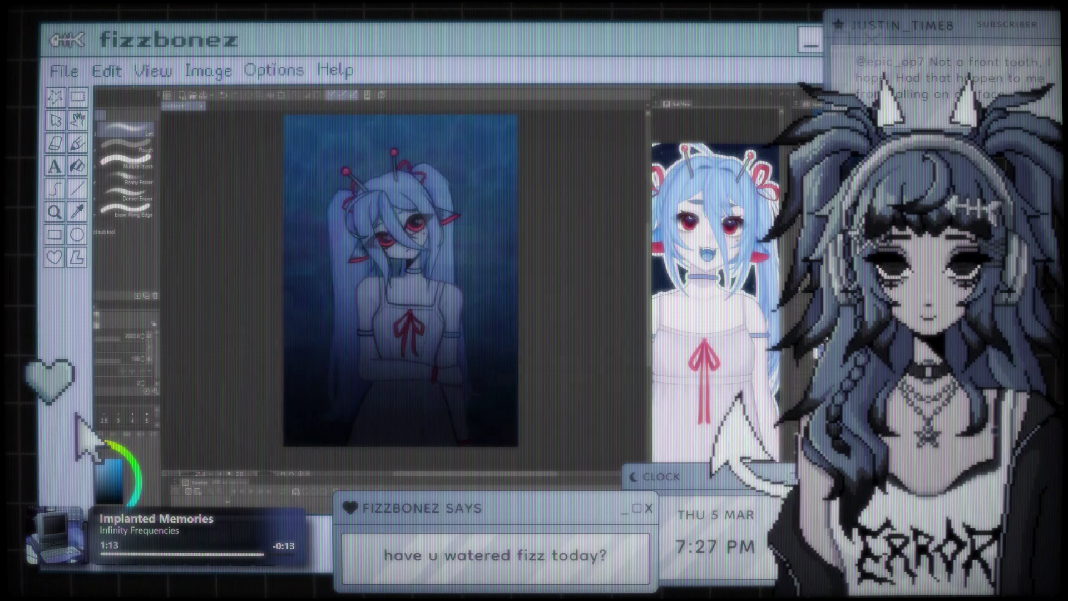
# - Undo twice to settle on the darker speckled navy background, then pick the Move layer tool
pyautogui.scroll(1, 493, 303)
pyautogui.scroll(-2, 474, 254)
pyautogui.scroll(1, 474, 254)
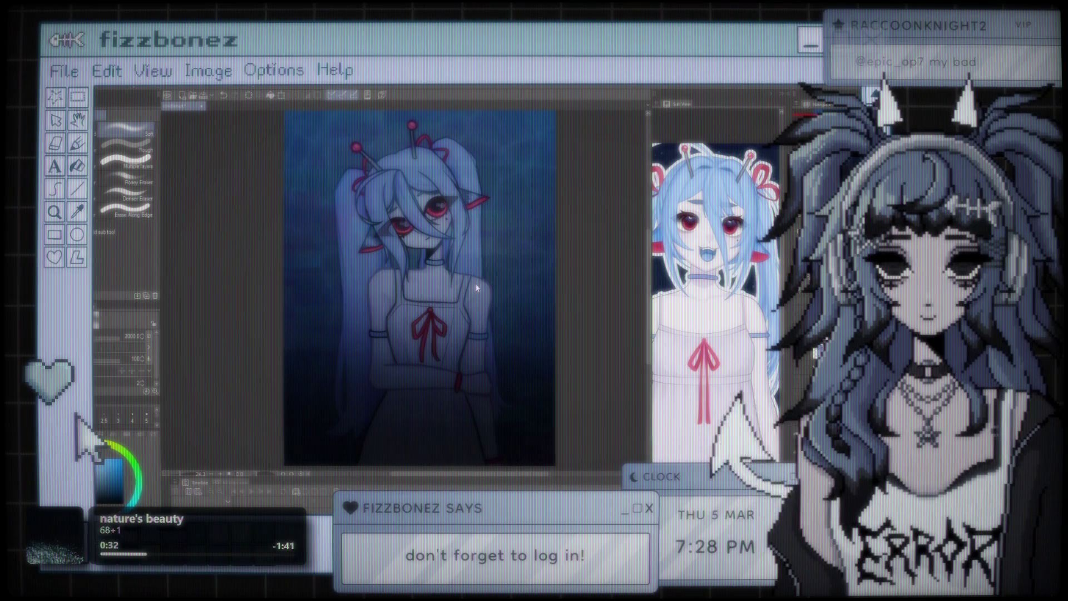
pyautogui.scroll(-1, 457, 263)
pyautogui.scroll(-2, 457, 263)
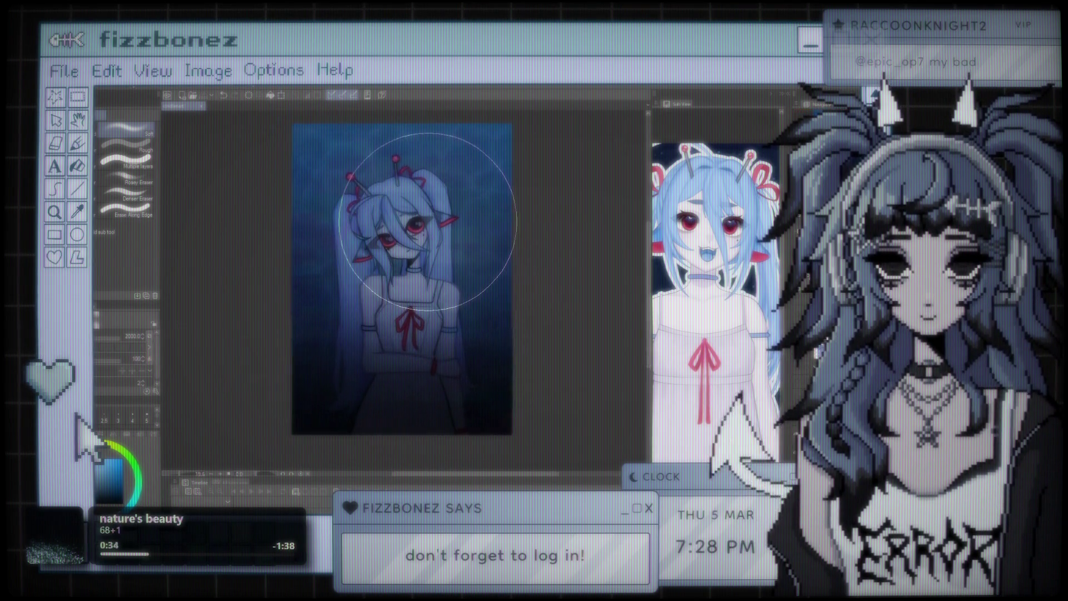
pyautogui.scroll(2, 457, 263)
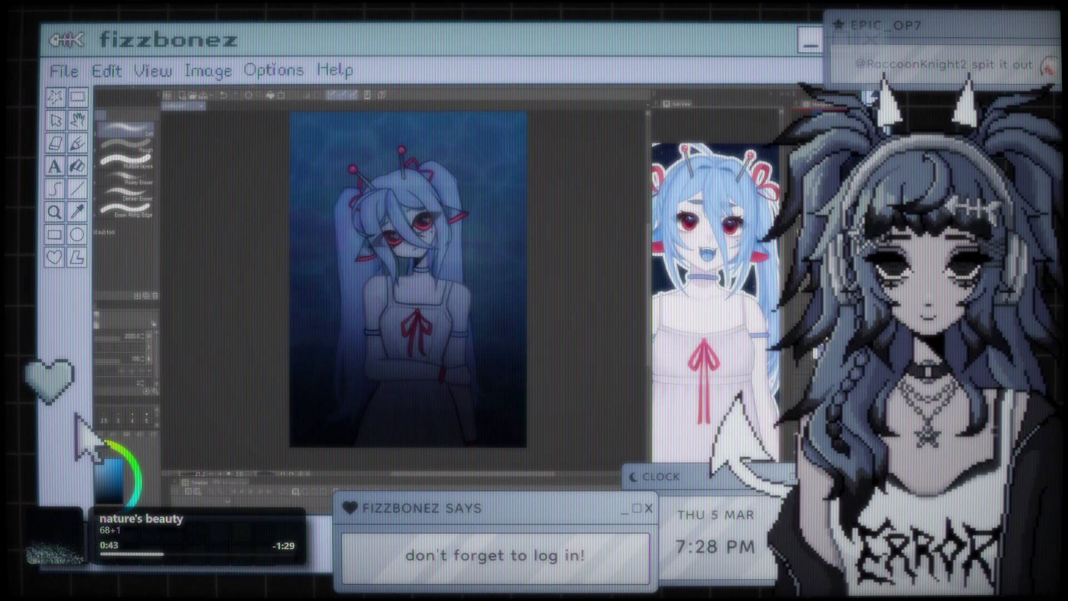
pyautogui.hotkey('ctrl', 'z')
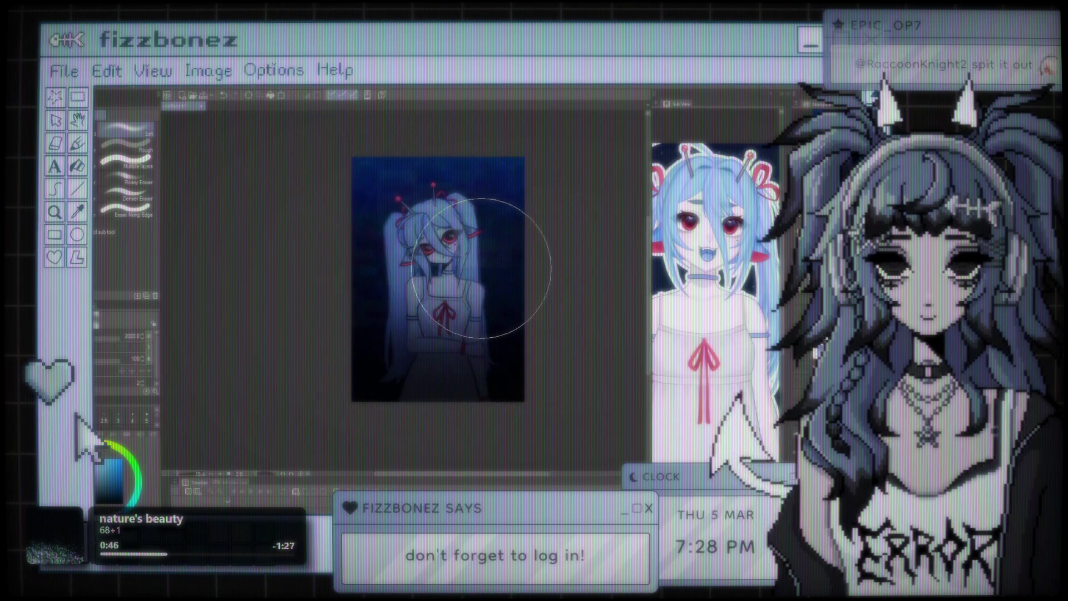
pyautogui.hotkey('ctrl', 'z')
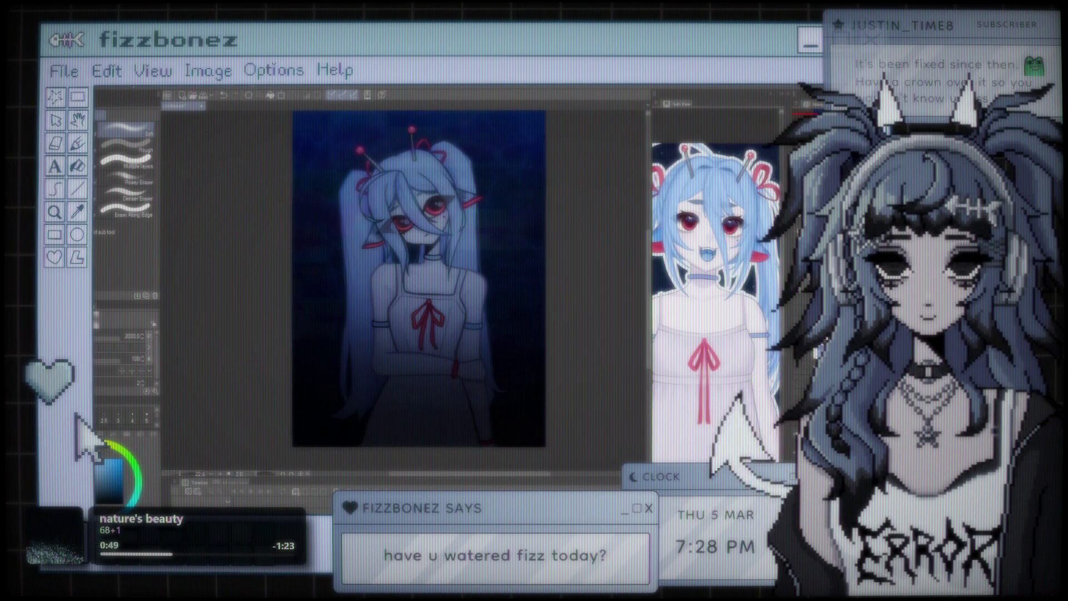
pyautogui.press('k')
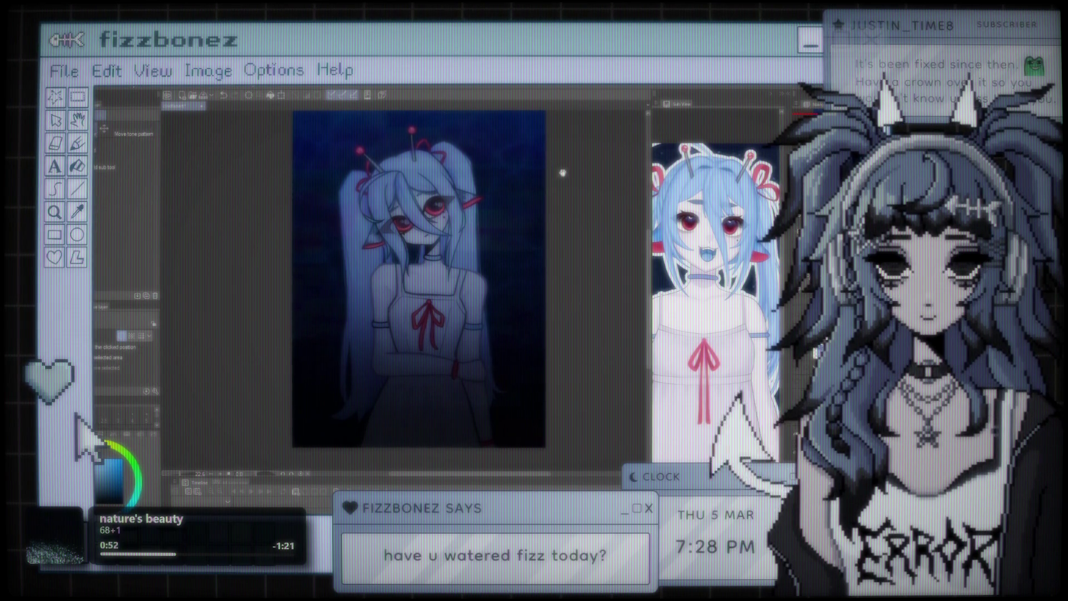
pyautogui.moveTo(563, 173); pyautogui.dragTo(545, 198)
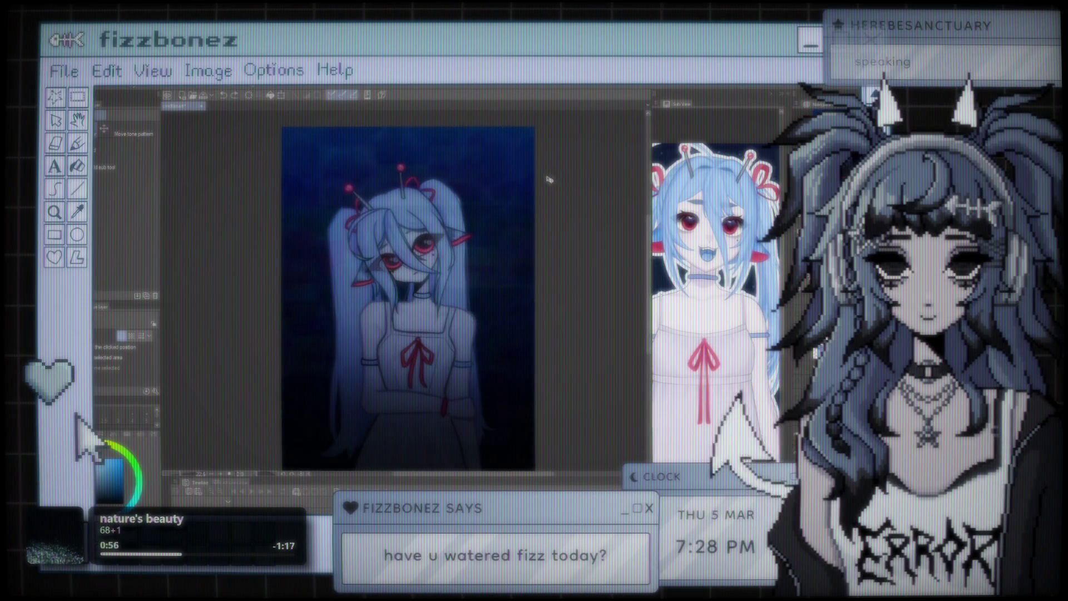
pyautogui.scroll(-1, 532, 177)
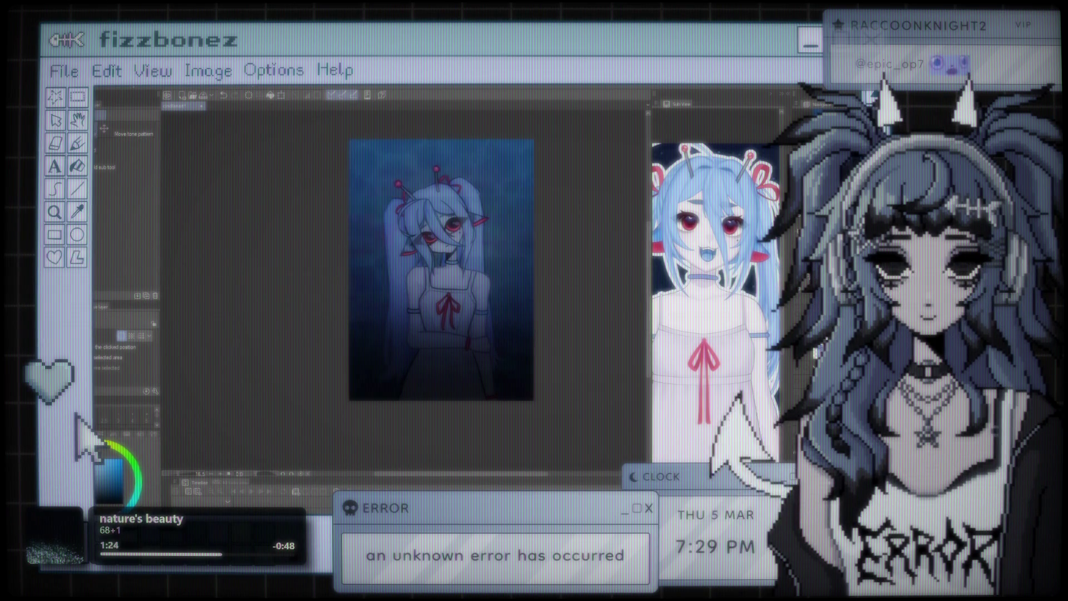
pyautogui.scroll(2, 472, 243)
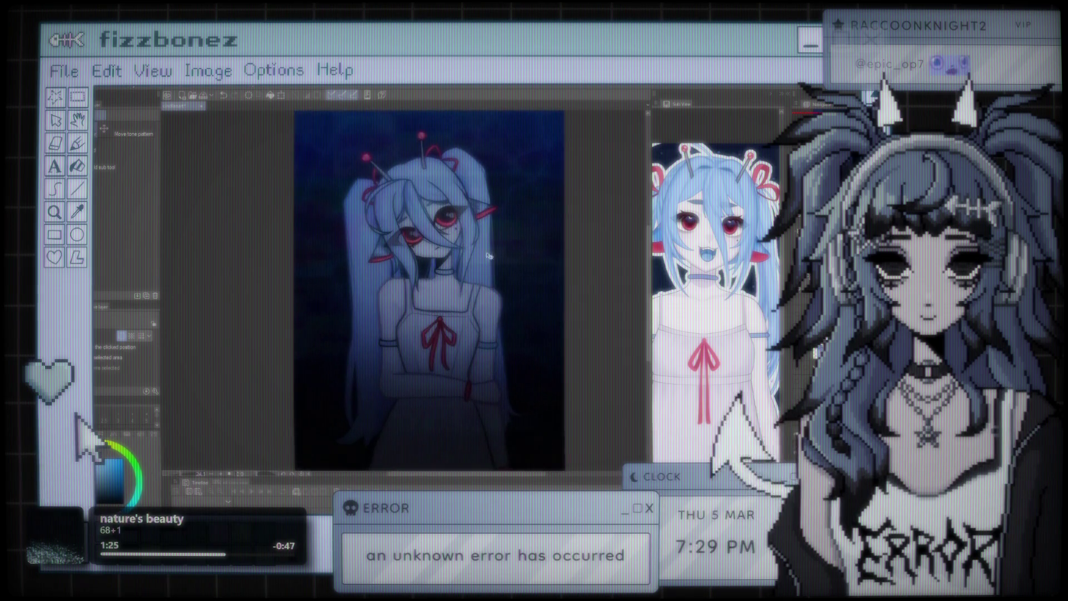
pyautogui.scroll(1, 471, 243)
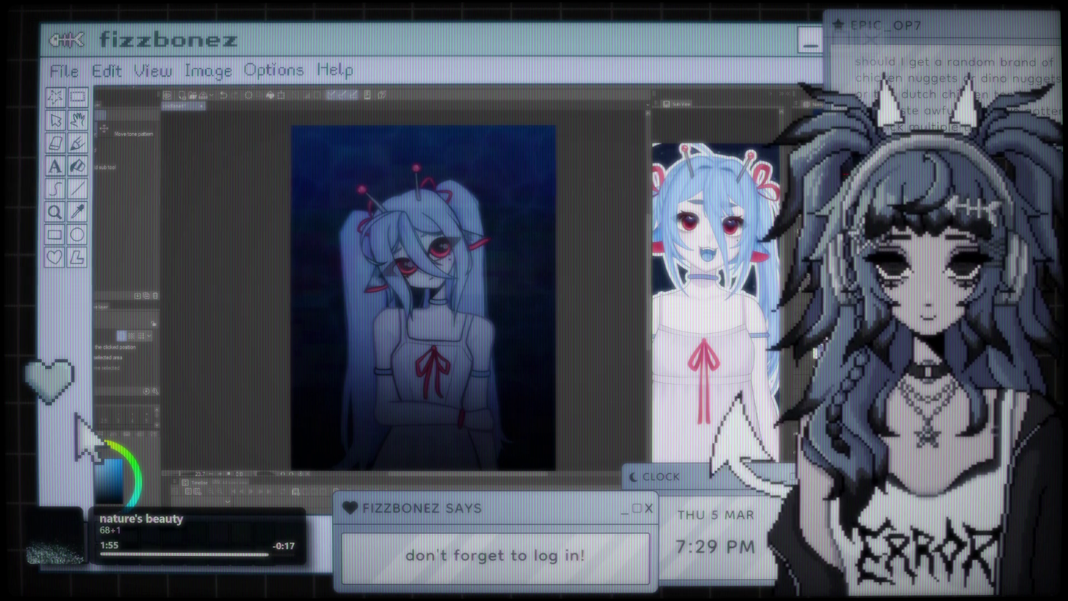
pyautogui.scroll(-2, 442, 198)
# - Zoom and pan the canvas to frame the artwork beside the reference
pyautogui.scroll(1, 443, 197)
pyautogui.scroll(1, 443, 197)
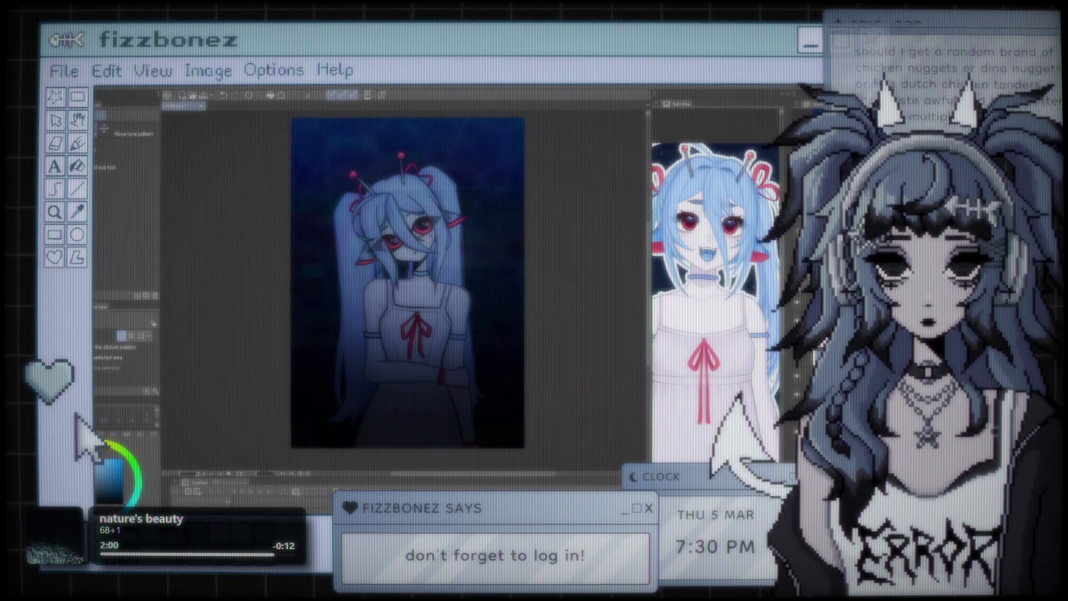
pyautogui.scroll(-1, 515, 310)
pyautogui.moveTo(515, 309); pyautogui.dragTo(481, 310)
pyautogui.scroll(1, 453, 312)
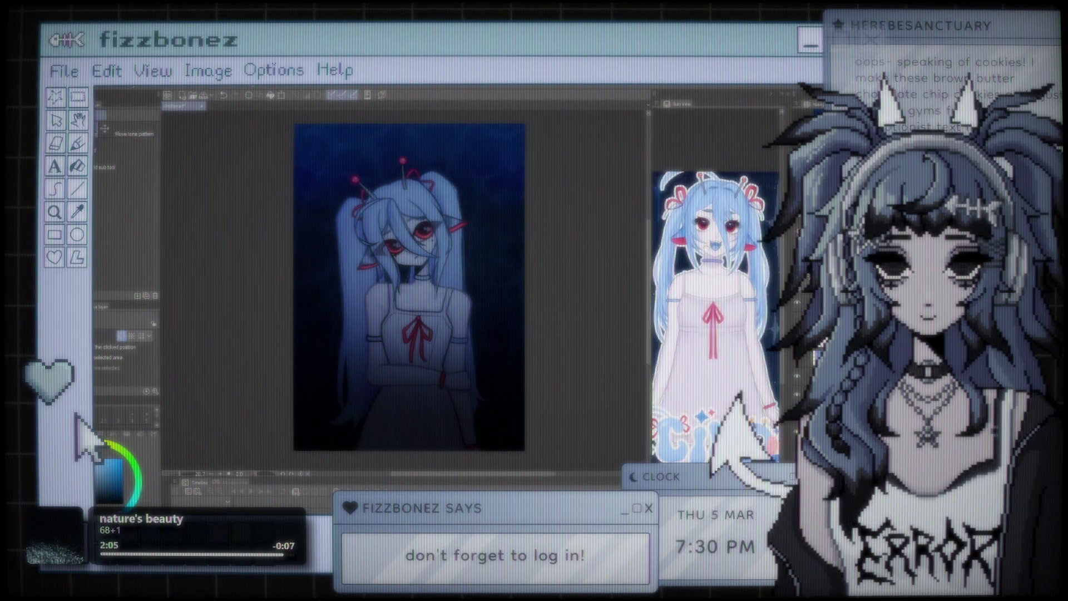
pyautogui.scroll(1, 437, 265)
pyautogui.scroll(-1, 437, 266)
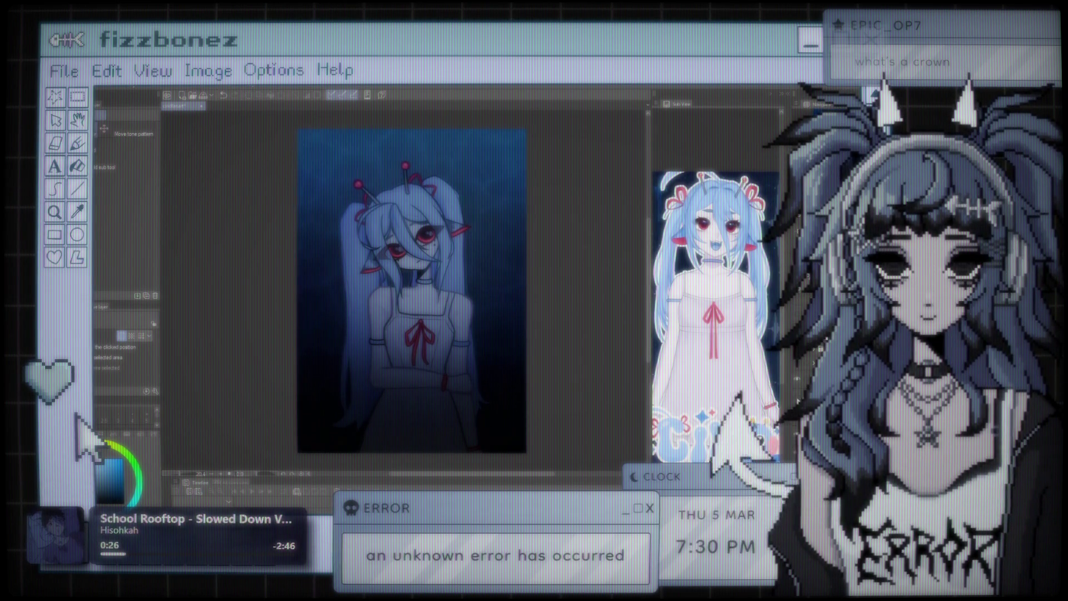
# - Zoom out to the whole artwork and hide the dark overlay layer after comparing
pyautogui.moveTo(499, 255)
pyautogui.mouseDown()
pyautogui.moveTo(549, 236)
pyautogui.moveTo(424, 273)
pyautogui.moveTo(457, 246)
pyautogui.moveTo(448, 241)
pyautogui.mouseUp()
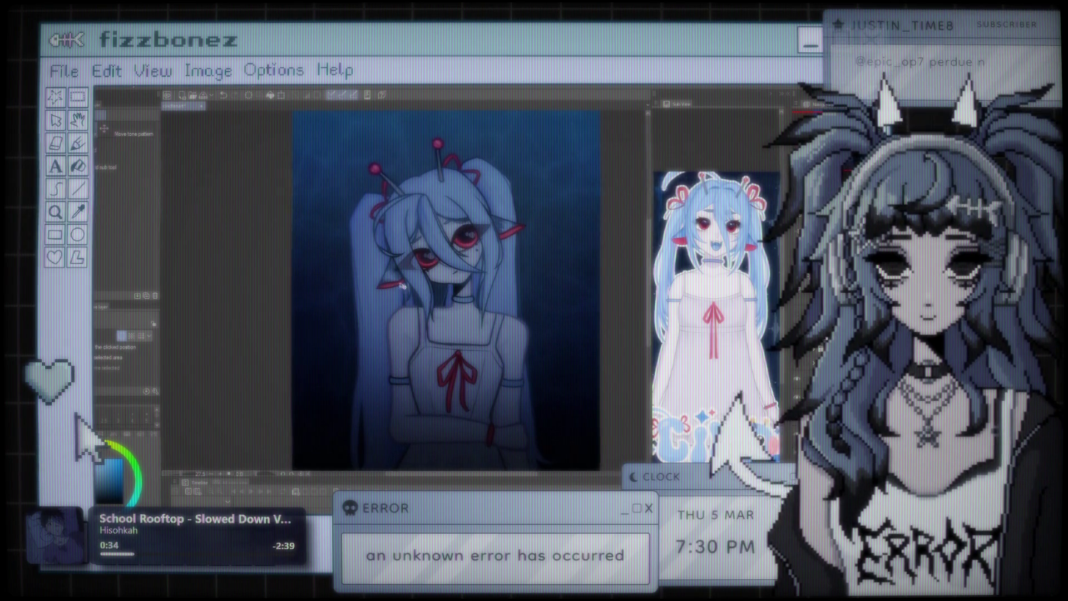
pyautogui.moveTo(452, 335)
pyautogui.mouseDown()
pyautogui.moveTo(386, 273)
pyautogui.moveTo(435, 240)
pyautogui.mouseUp()
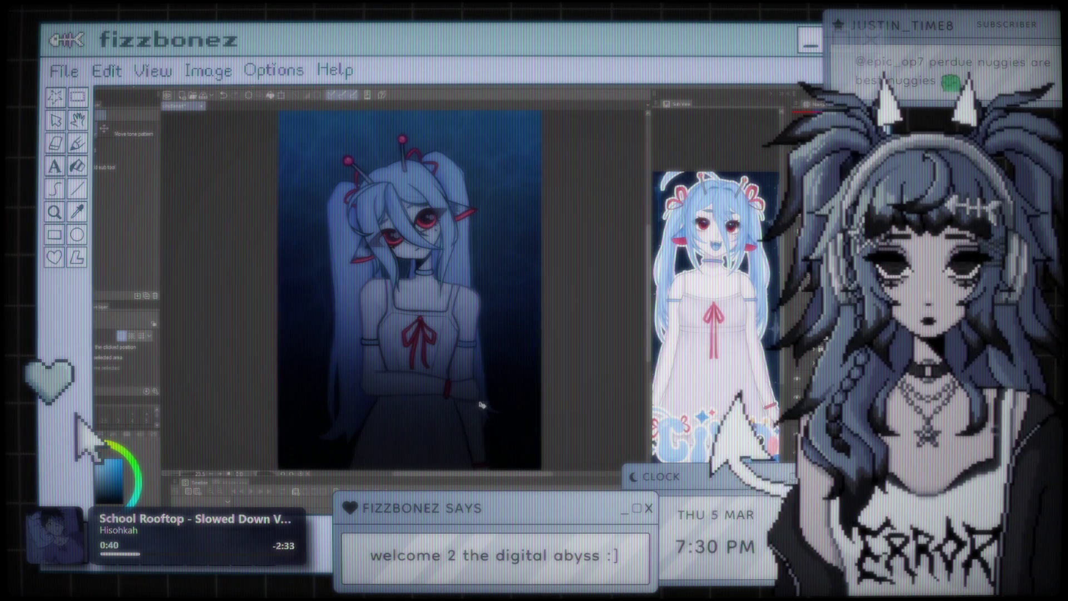
pyautogui.moveTo(489, 365)
pyautogui.mouseDown()
pyautogui.moveTo(404, 243)
pyautogui.moveTo(411, 248)
pyautogui.mouseUp()
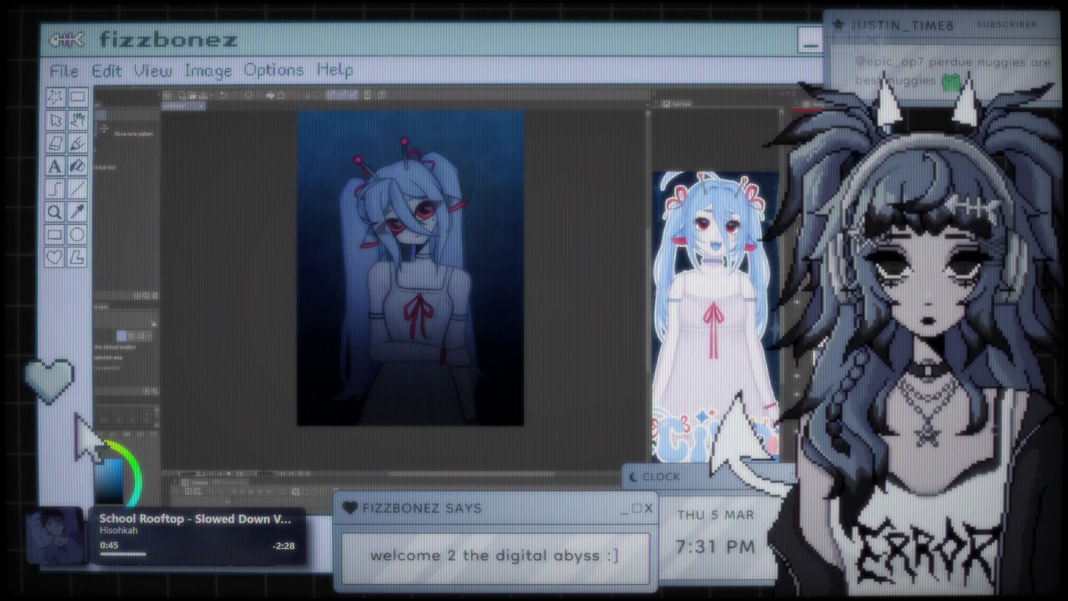
pyautogui.click(796, 379)
pyautogui.click(796, 378)
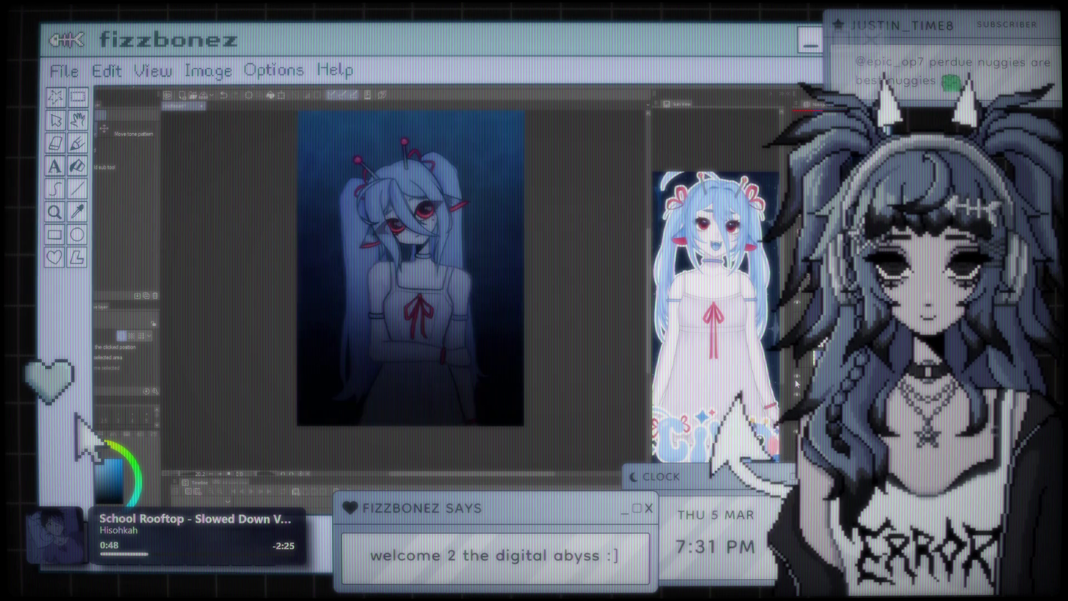
pyautogui.click(795, 378)
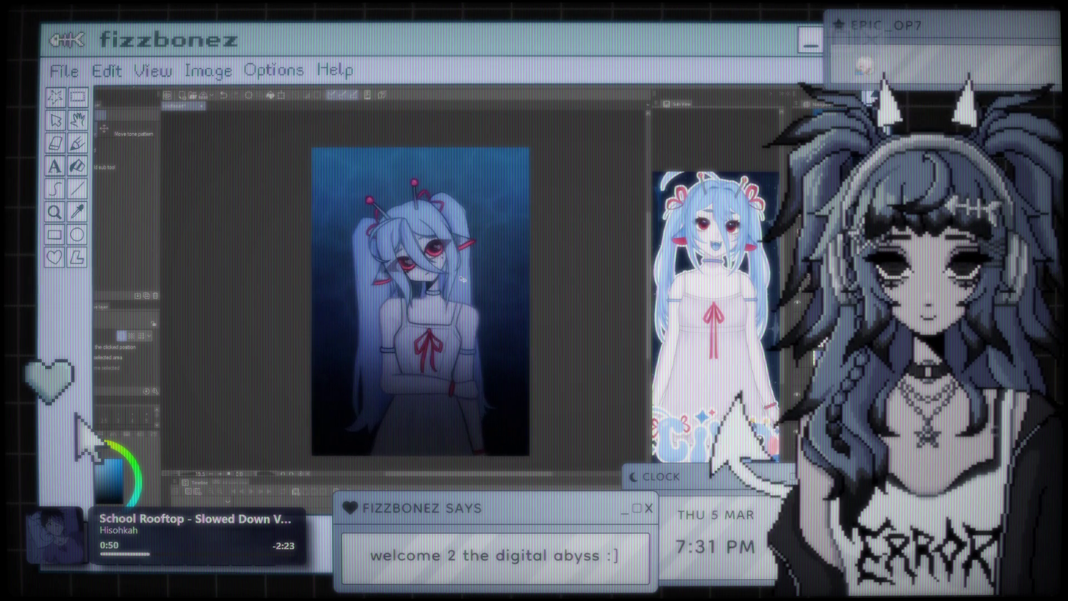
# - Dab large glitter sparkles on the upper background, undo both, and switch to the pen brushes
pyautogui.moveTo(468, 228); pyautogui.dragTo(439, 243)
pyautogui.scroll(3, 440, 243)
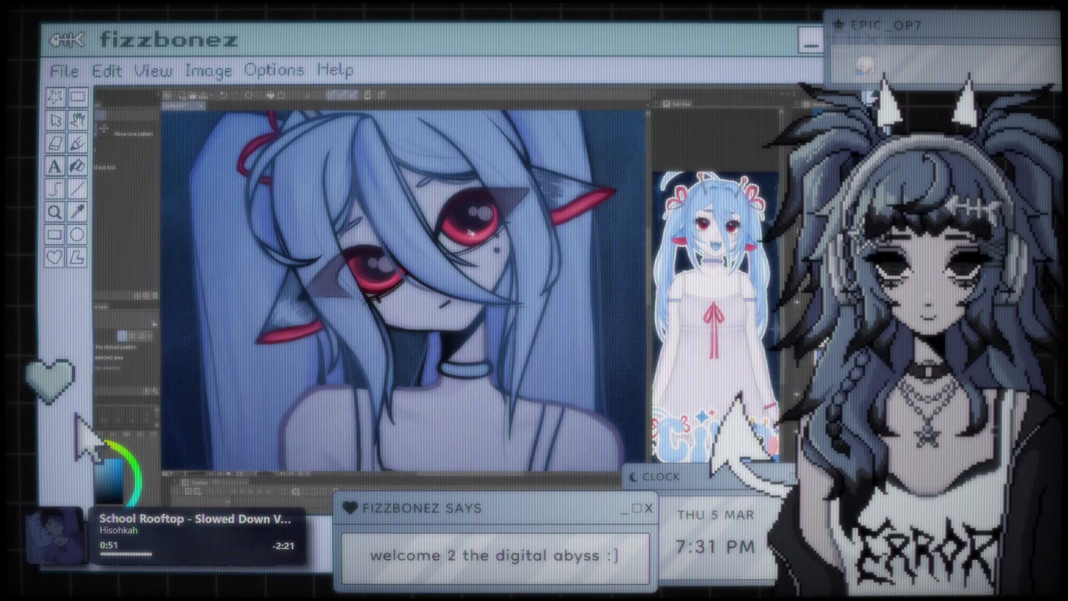
pyautogui.scroll(-5, 475, 231)
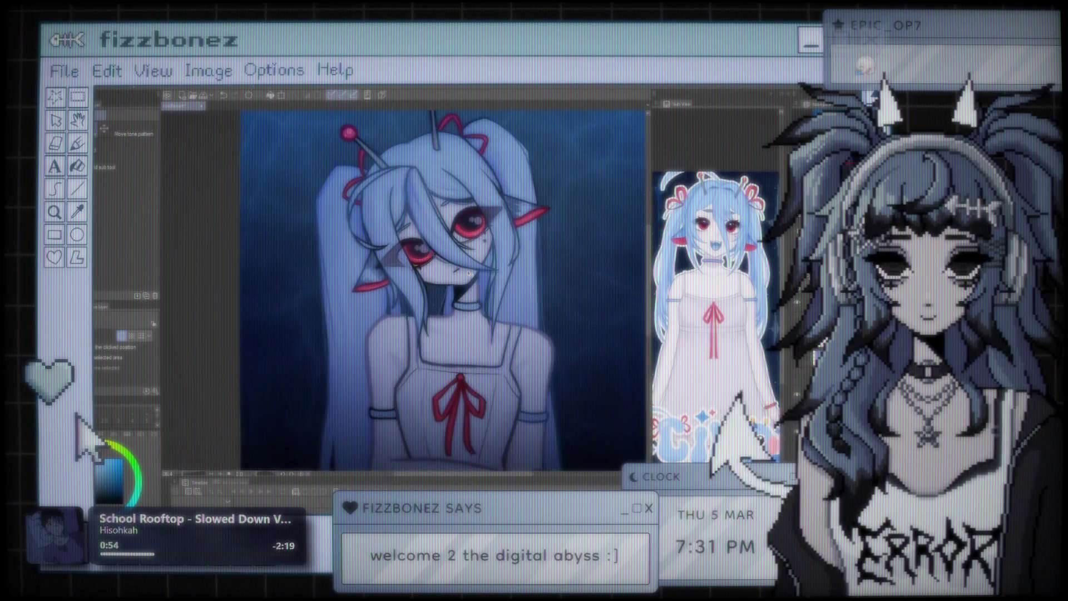
pyautogui.scroll(-2, 443, 250)
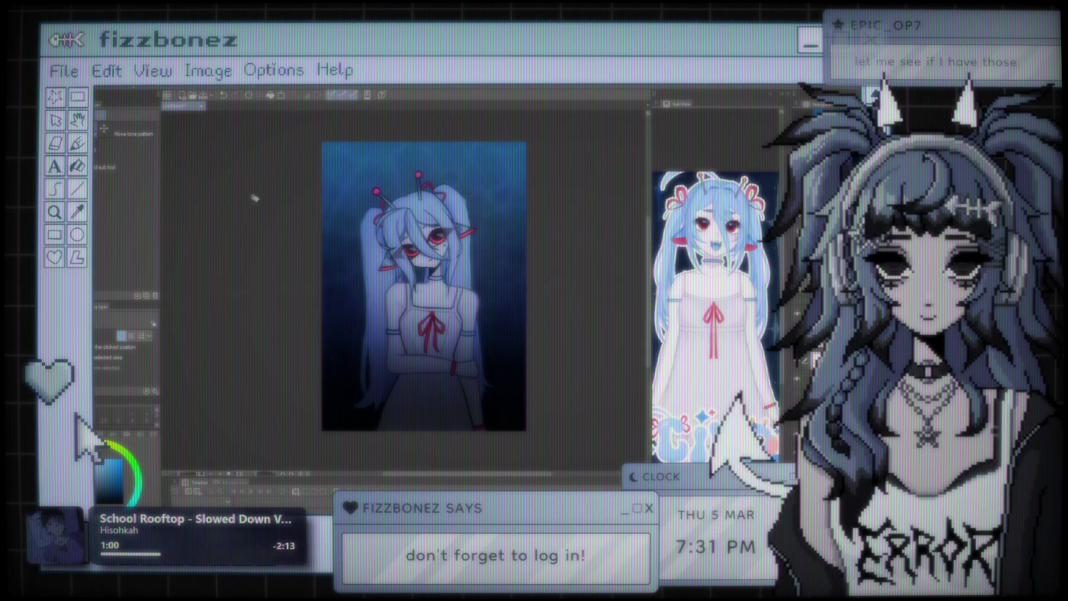
pyautogui.press('b')
pyautogui.press('b')
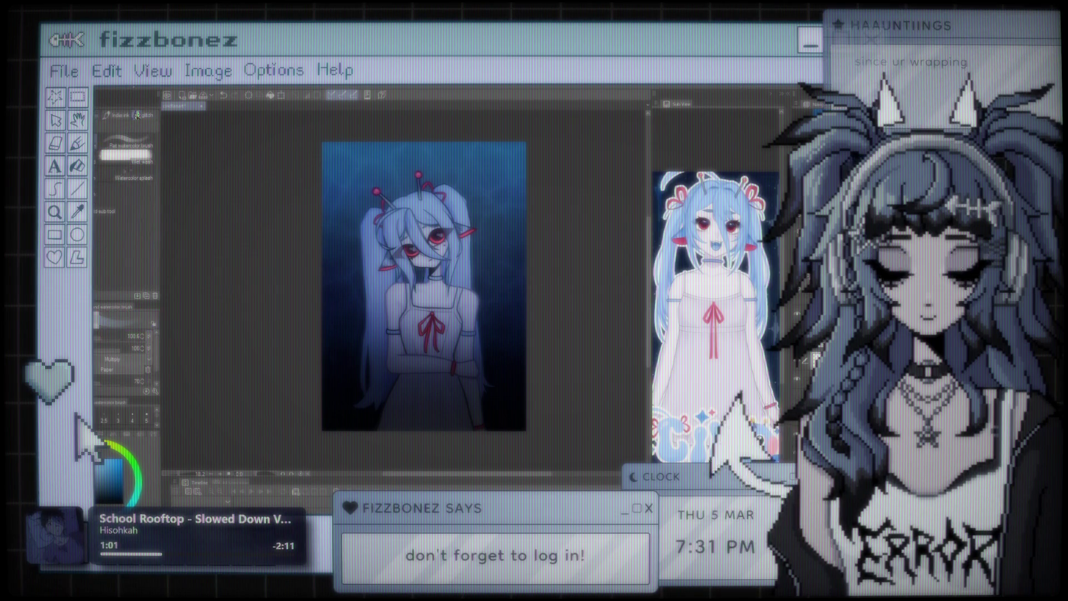
pyautogui.press('b')
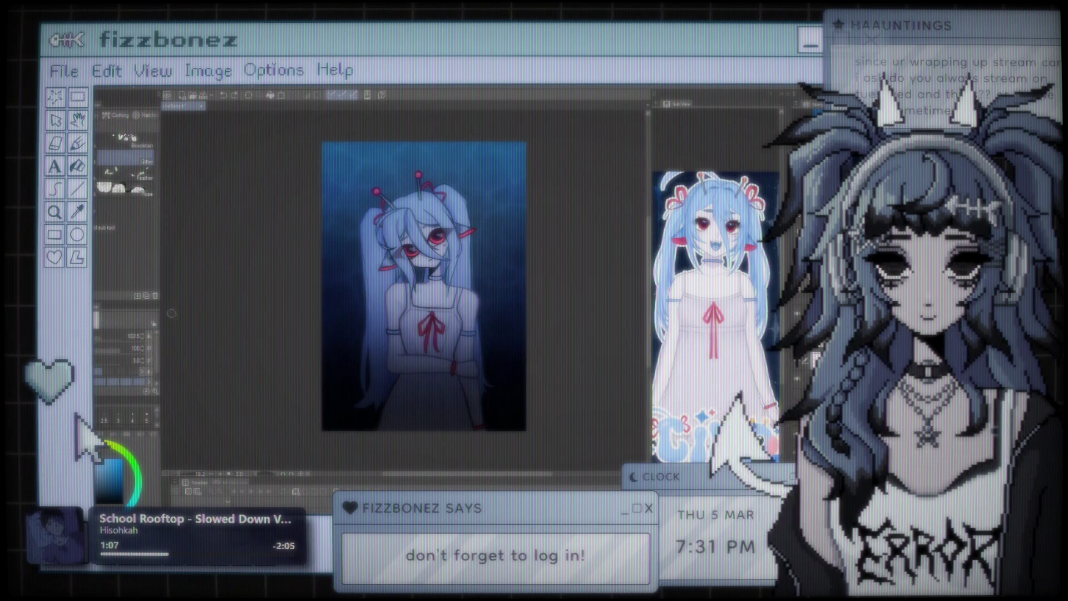
pyautogui.click(333, 192)
pyautogui.hotkey('ctrl', 'z')
pyautogui.click(348, 166)
pyautogui.hotkey('ctrl', 'z')
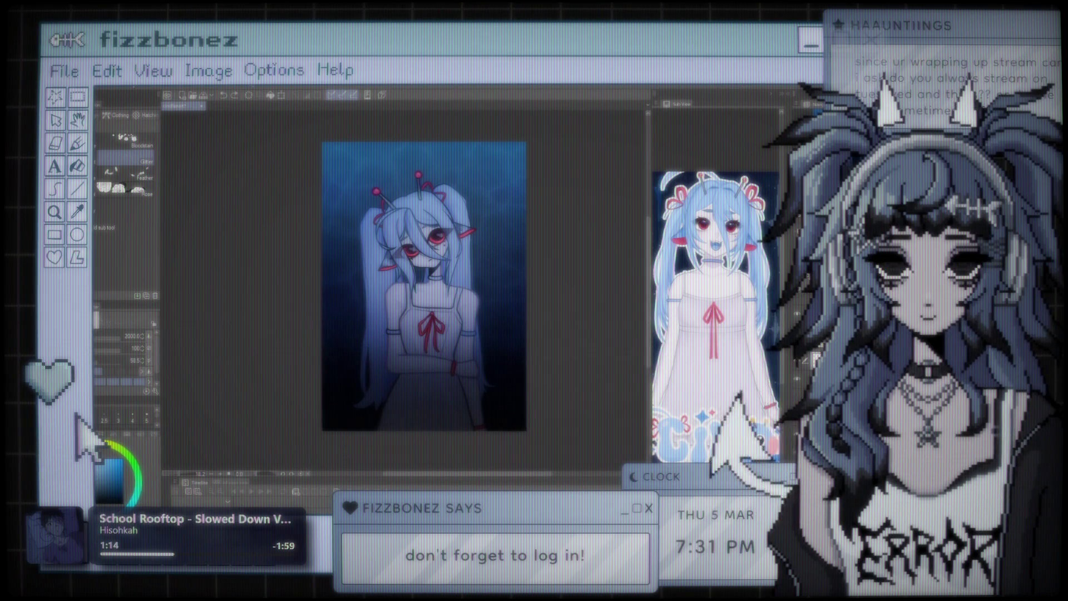
pyautogui.click(136, 115)
pyautogui.press('p')
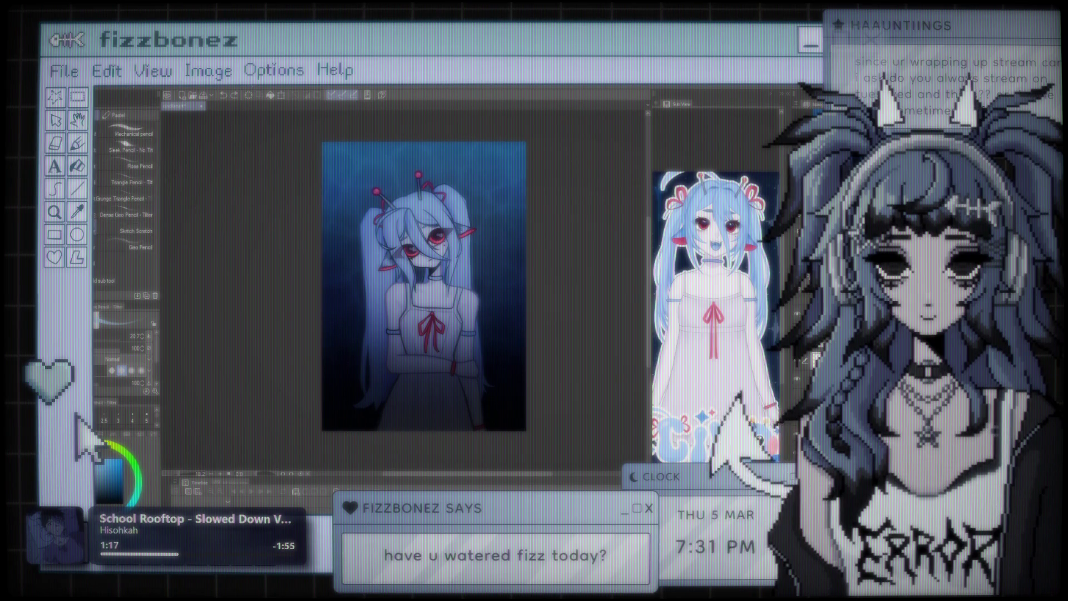
# - Pick a thick-paint blending brush, blend a light streak left of the hair, and enlarge it to about 237
pyautogui.press('p')
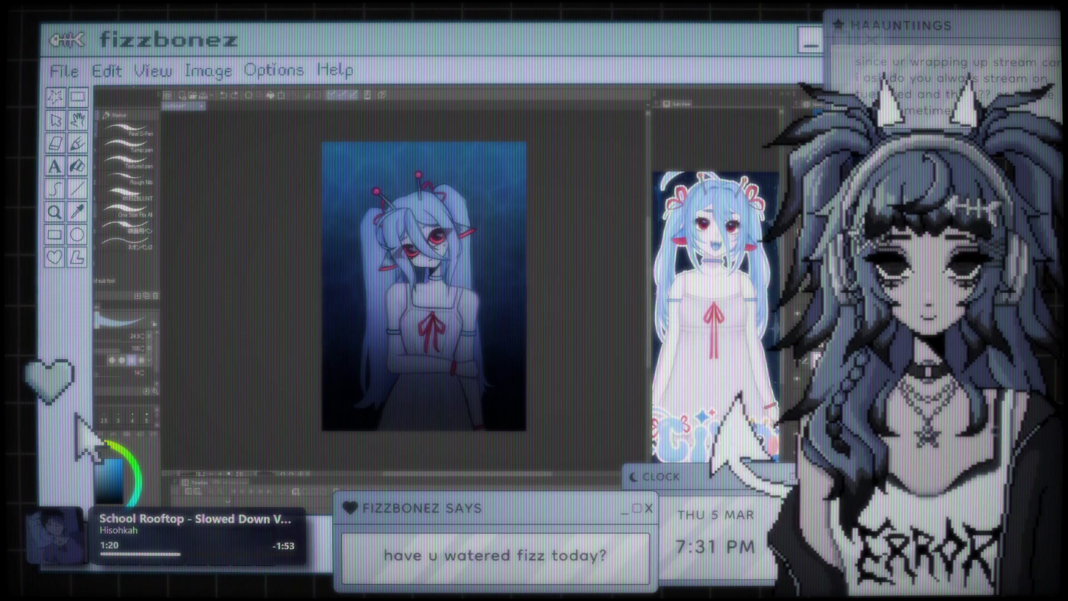
pyautogui.press('b')
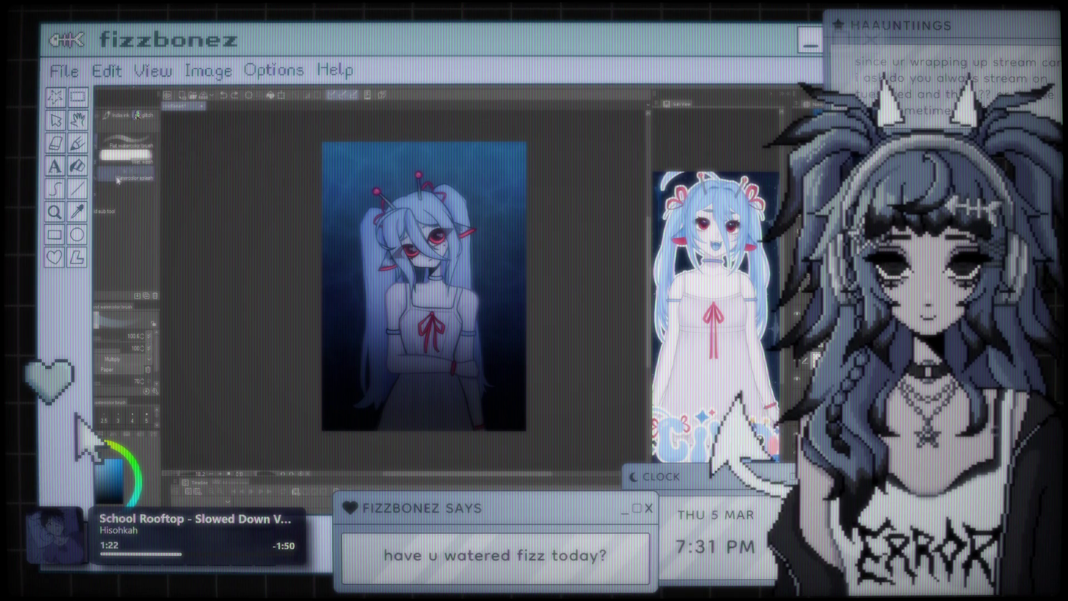
pyautogui.press('b')
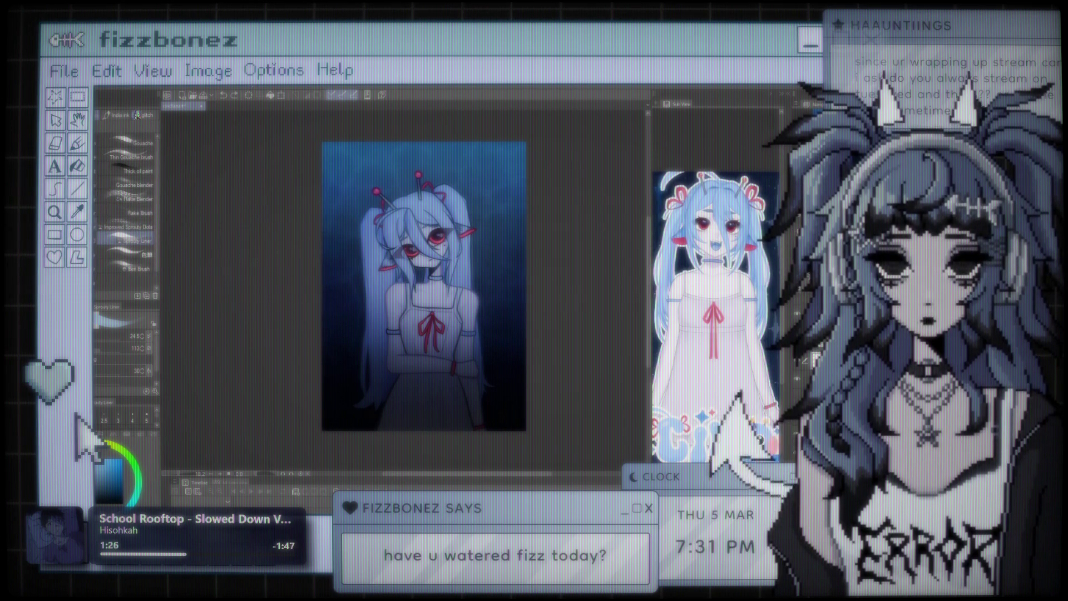
pyautogui.click(132, 199)
pyautogui.scroll(5, 547, 238)
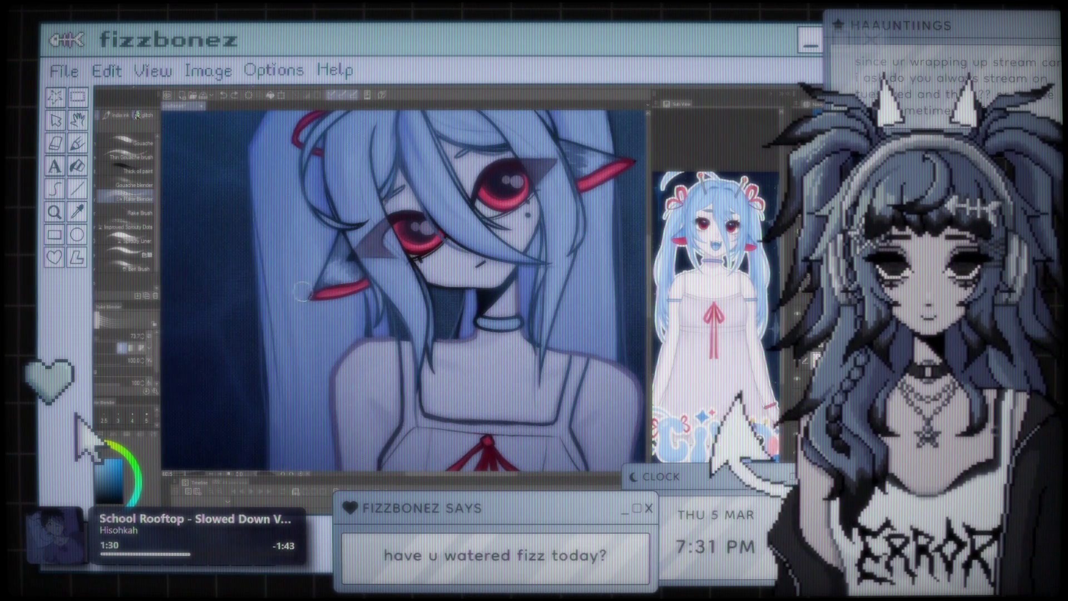
pyautogui.moveTo(232, 235); pyautogui.dragTo(225, 445)
pyautogui.click(154, 334)
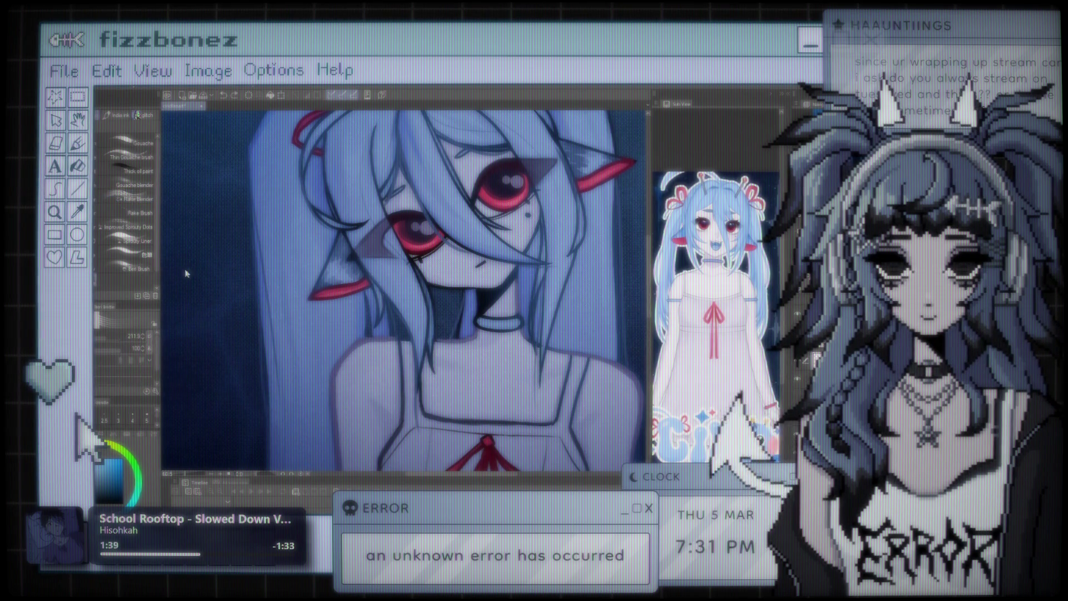
# - Blend three light strokes over the dark area beside the face
pyautogui.moveTo(278, 261); pyautogui.dragTo(212, 355)
pyautogui.moveTo(178, 189); pyautogui.dragTo(256, 350)
pyautogui.moveTo(256, 217); pyautogui.dragTo(211, 306)
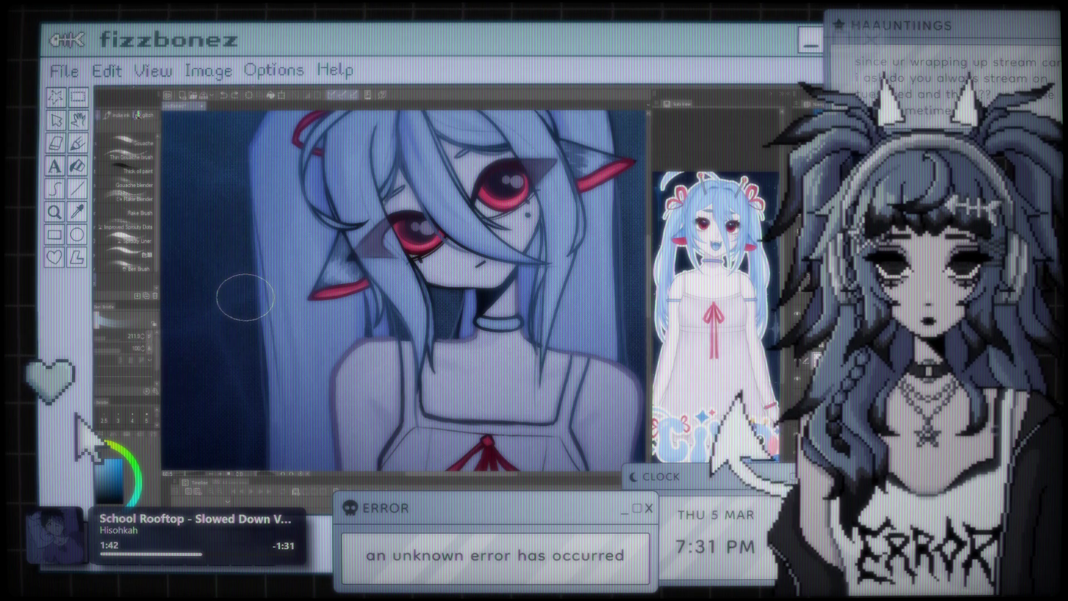
# - Zoom out, select the Improved Spotty Dots brush and set its size to about 103
pyautogui.hotkey('ctrl', '0')
pyautogui.hscroll(3, 450, 289)
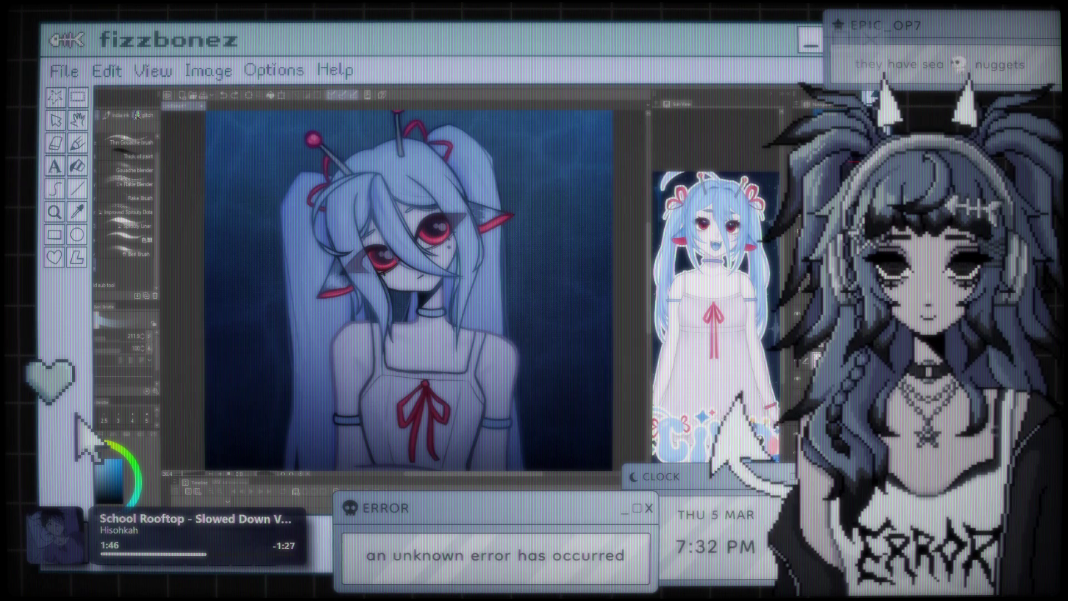
pyautogui.scroll(1, 127, 212)
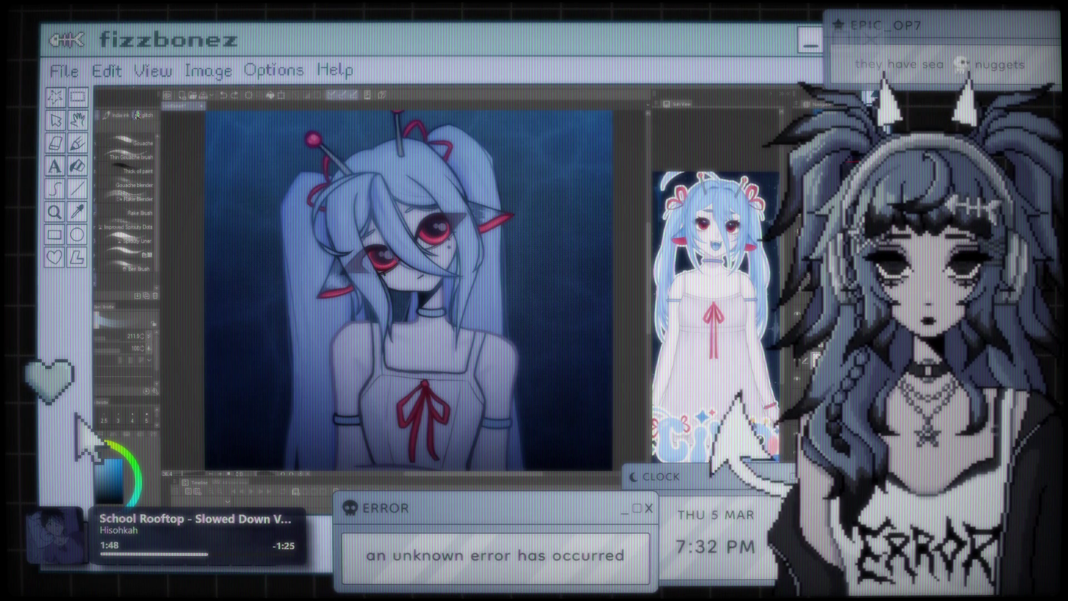
pyautogui.click(130, 213)
pyautogui.click(137, 226)
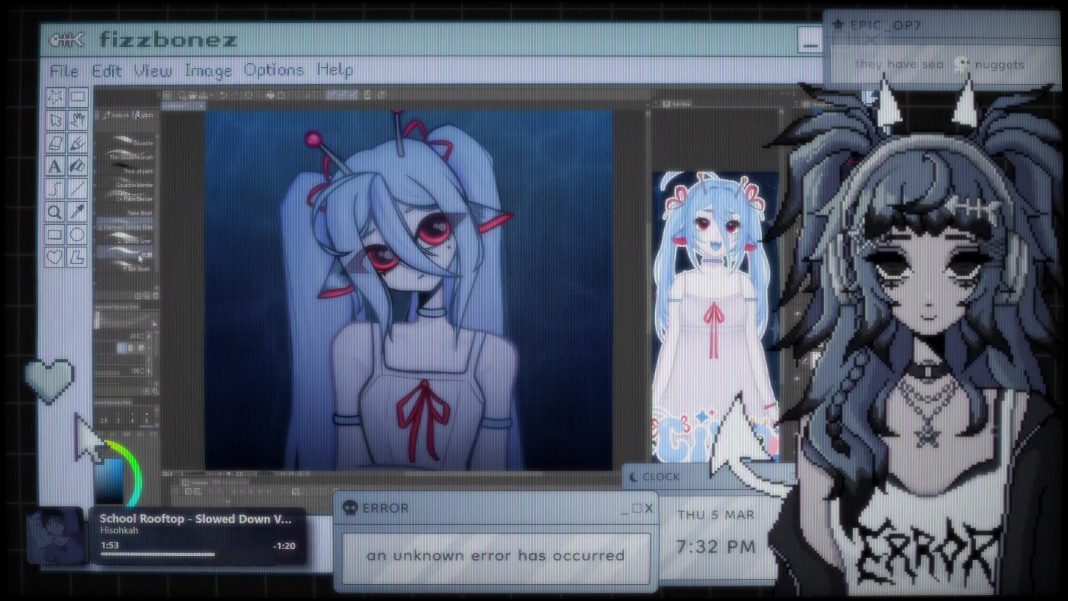
pyautogui.click(101, 337)
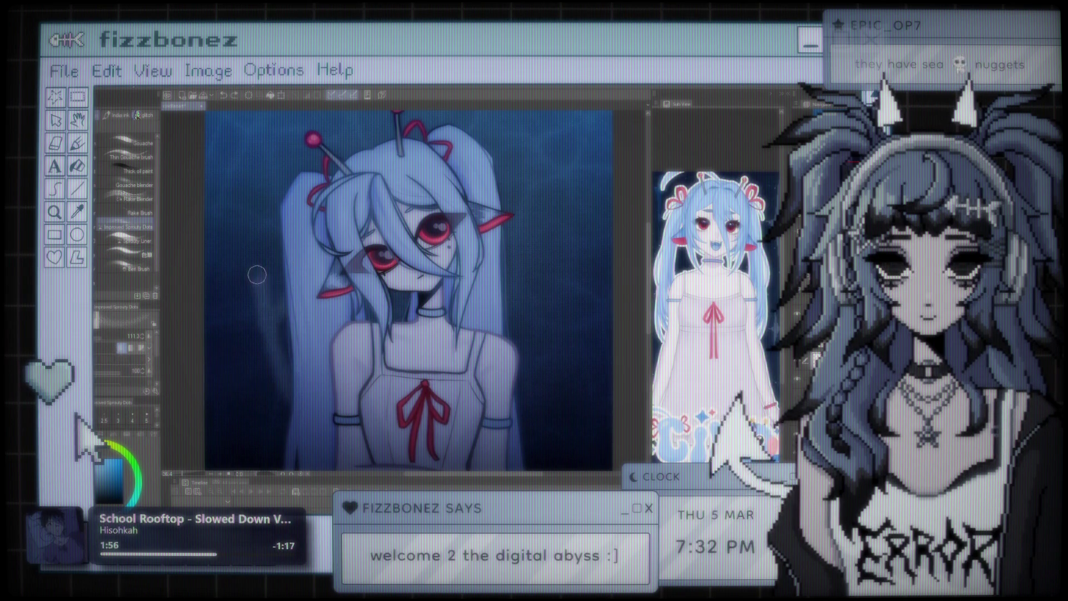
pyautogui.click(116, 337)
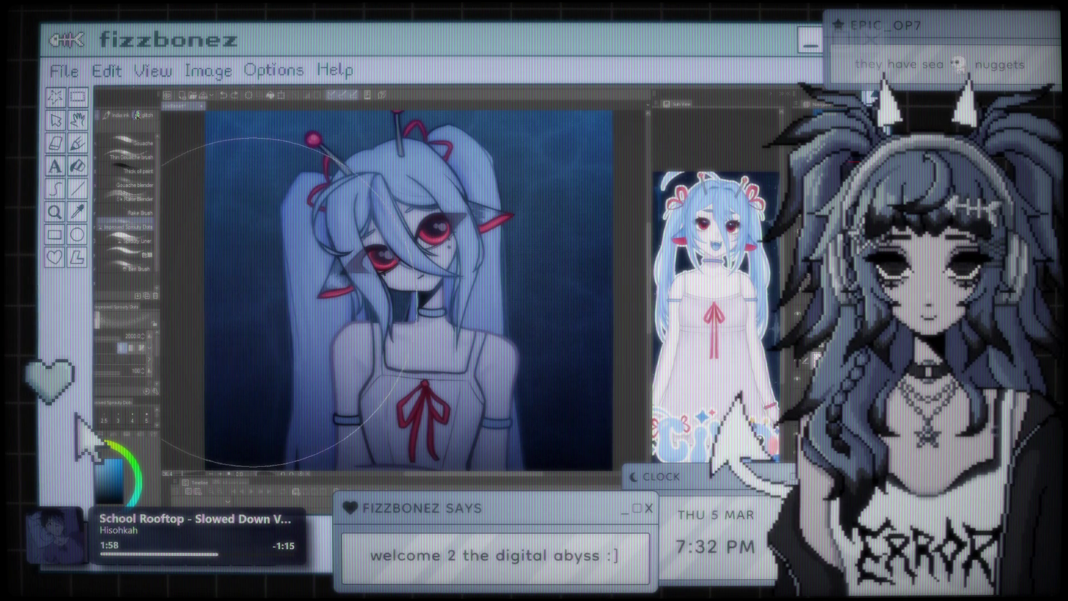
pyautogui.click(104, 339)
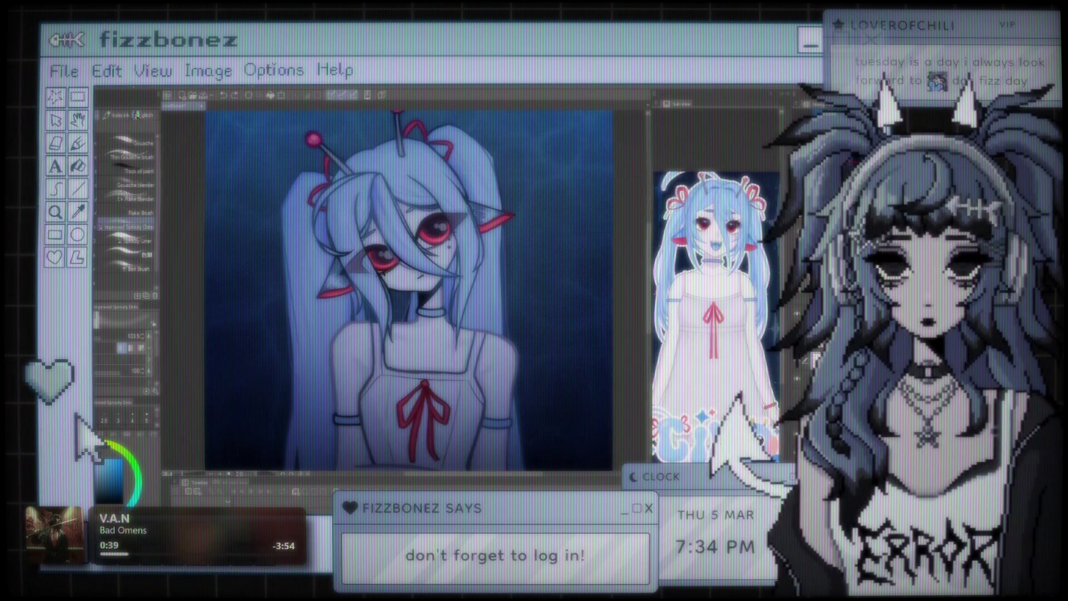
# - Zoom to fit the whole artwork, switch to the Decoration brushes and halve the brush size
pyautogui.scroll(-1, 523, 244)
pyautogui.scroll(-1, 523, 245)
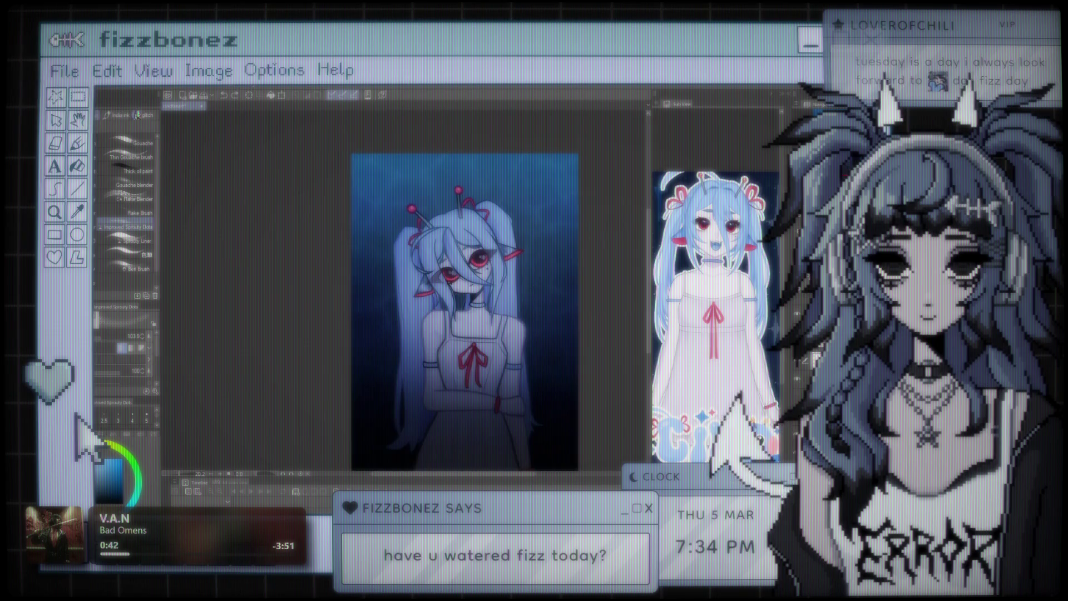
pyautogui.scroll(-1, 523, 245)
pyautogui.scroll(-1, 524, 244)
pyautogui.scroll(1, 524, 245)
pyautogui.scroll(2, 449, 238)
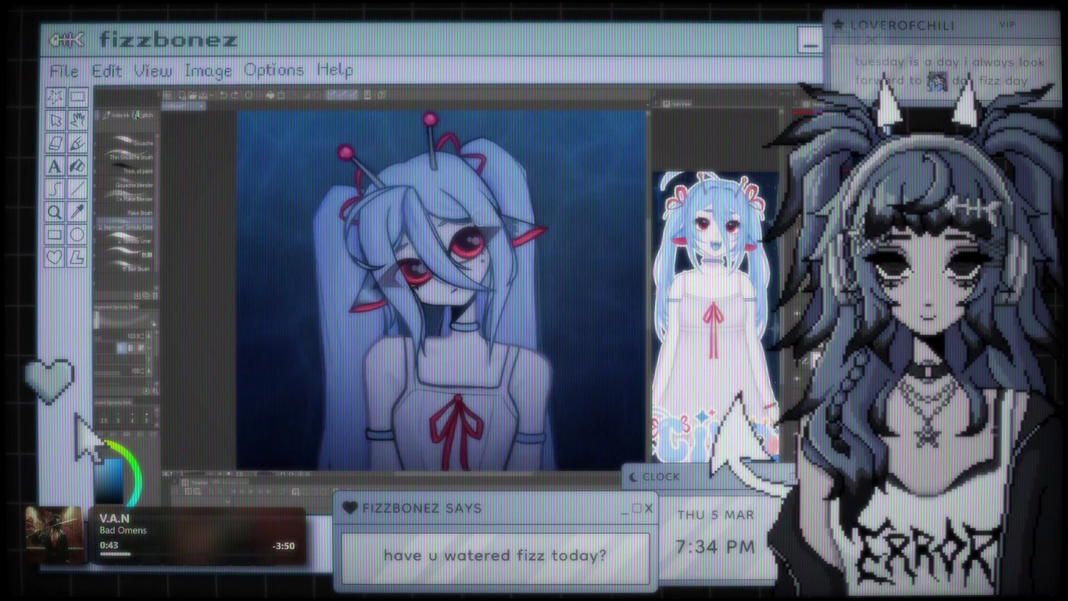
pyautogui.scroll(2, 449, 238)
pyautogui.scroll(-2, 445, 240)
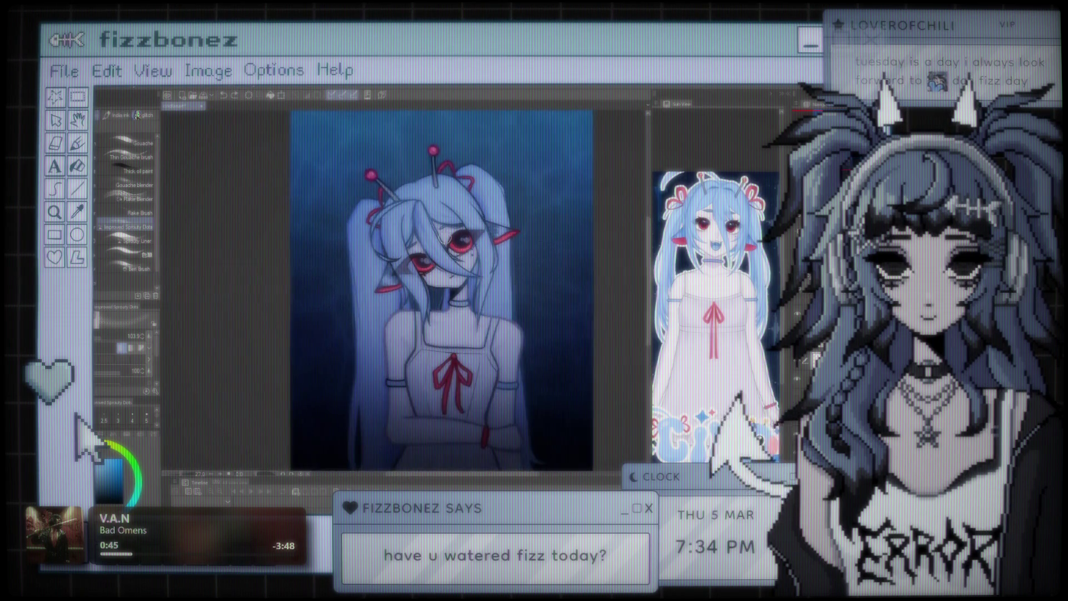
pyautogui.scroll(-1, 423, 245)
pyautogui.scroll(1, 389, 255)
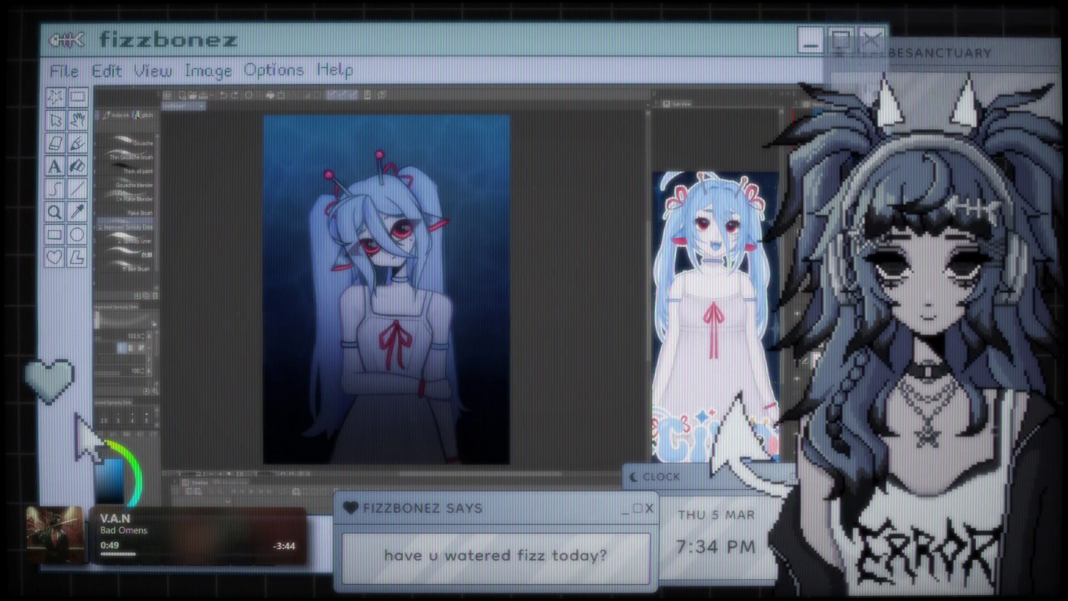
pyautogui.press('b')
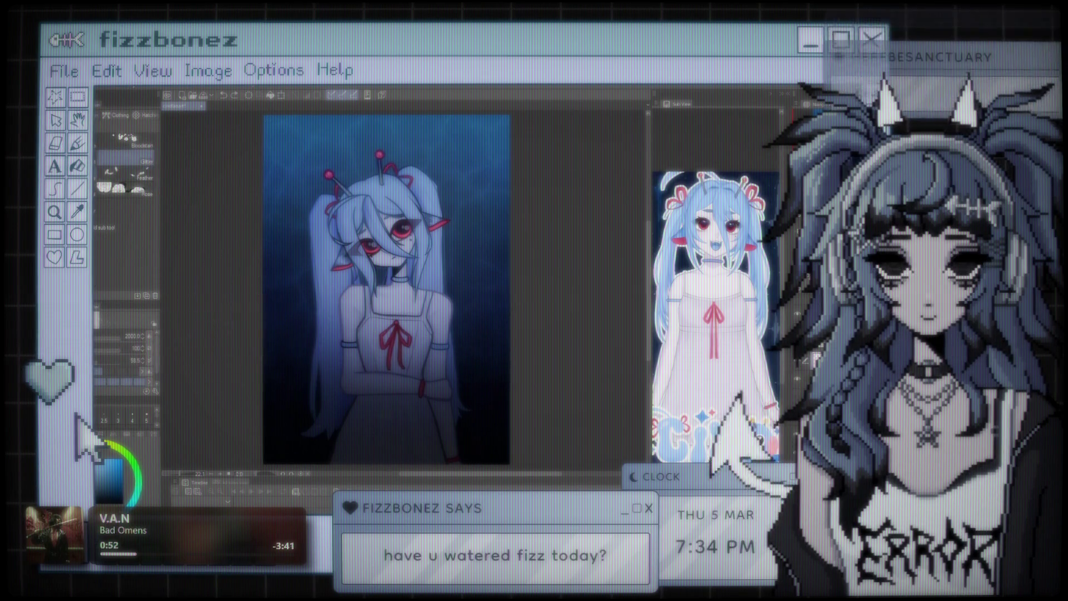
pyautogui.press('[')
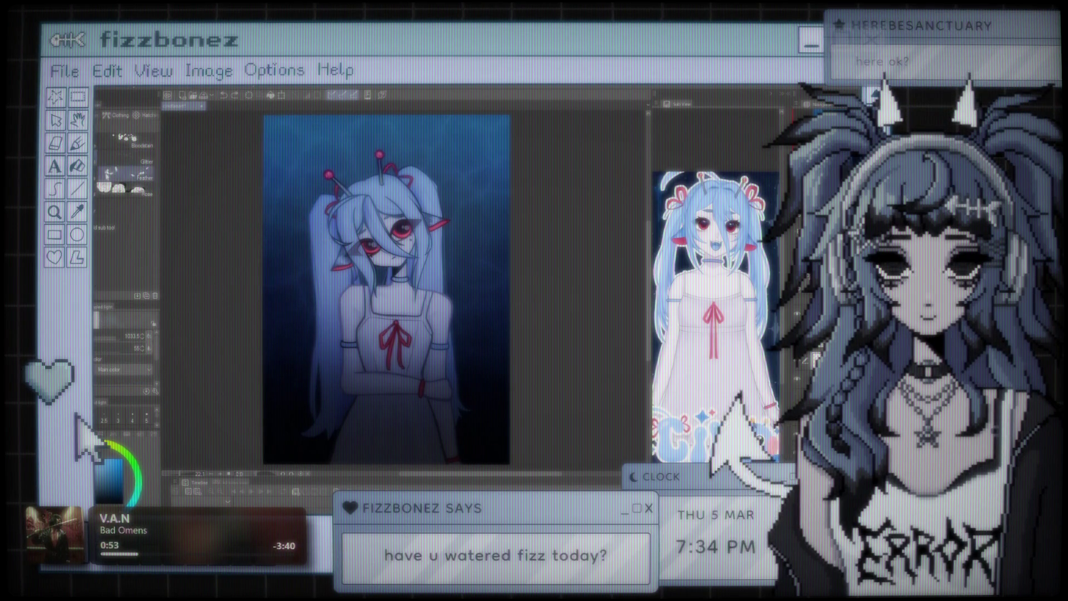
pyautogui.click(114, 160)
pyautogui.moveTo(256, 146); pyautogui.dragTo(312, 211)
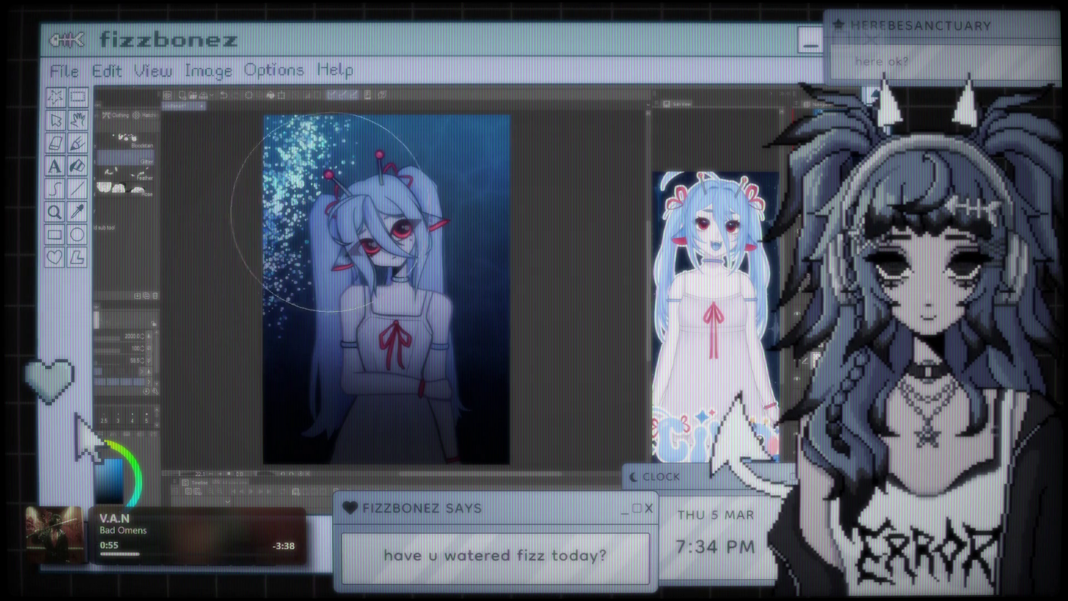
pyautogui.hotkey('ctrl', 'z')
pyautogui.moveTo(223, 264); pyautogui.dragTo(250, 311)
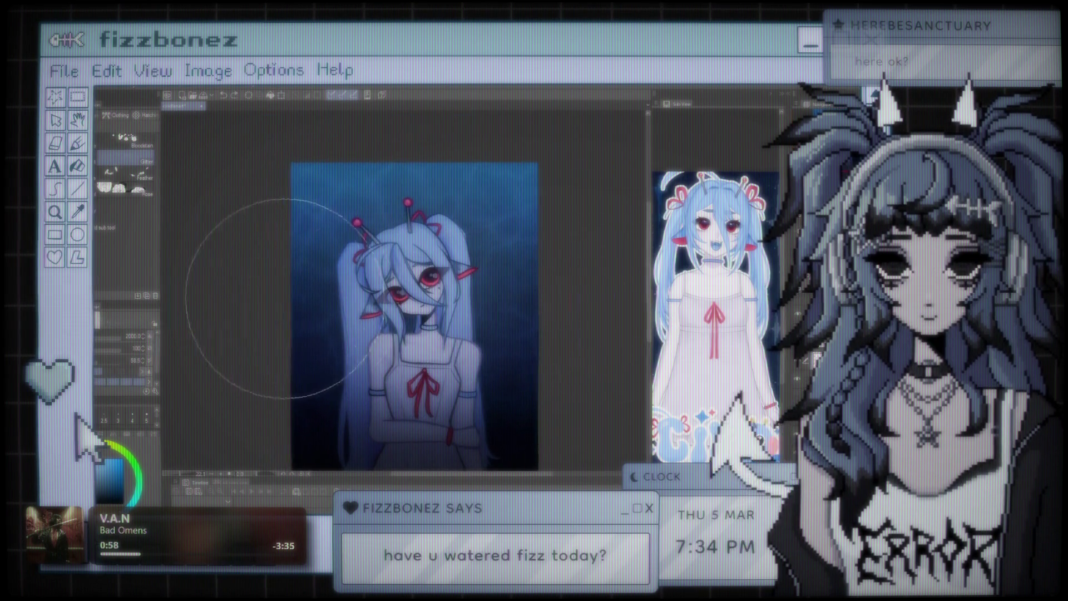
pyautogui.moveTo(312, 250); pyautogui.dragTo(356, 167)
pyautogui.hotkey('ctrl', 'z')
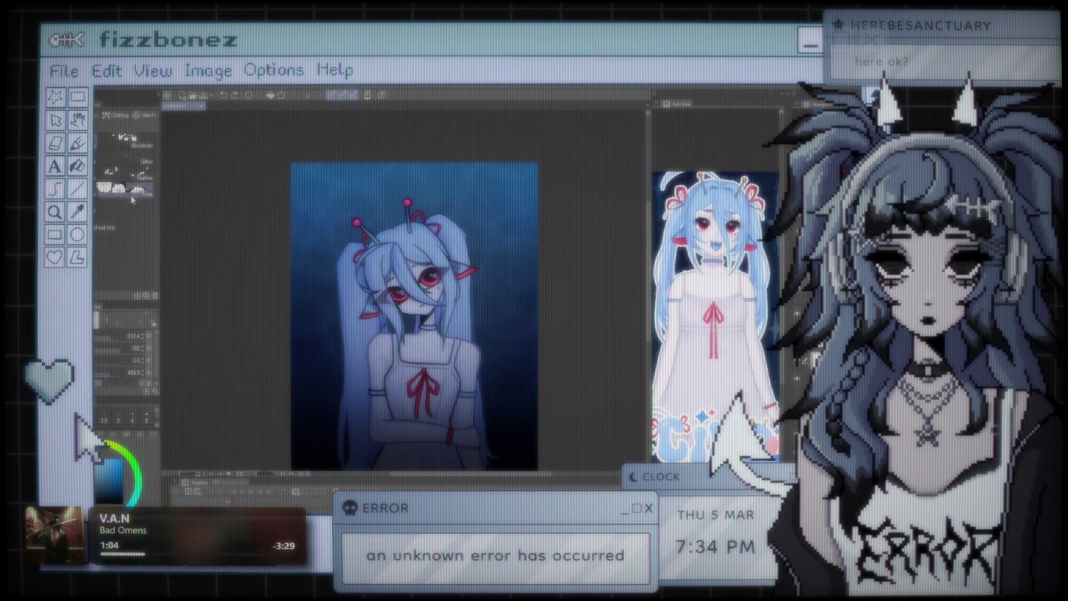
pyautogui.click(125, 159)
pyautogui.moveTo(333, 189); pyautogui.dragTo(323, 273)
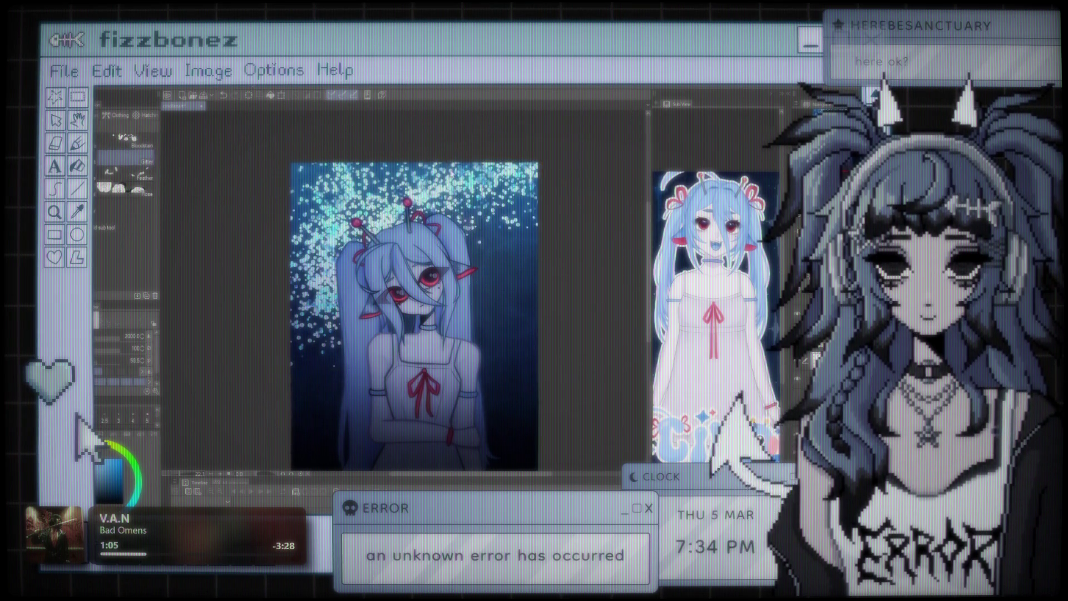
pyautogui.hotkey('ctrl', 'z')
pyautogui.moveTo(300, 178); pyautogui.dragTo(234, 389)
pyautogui.moveTo(475, 219); pyautogui.dragTo(422, 166)
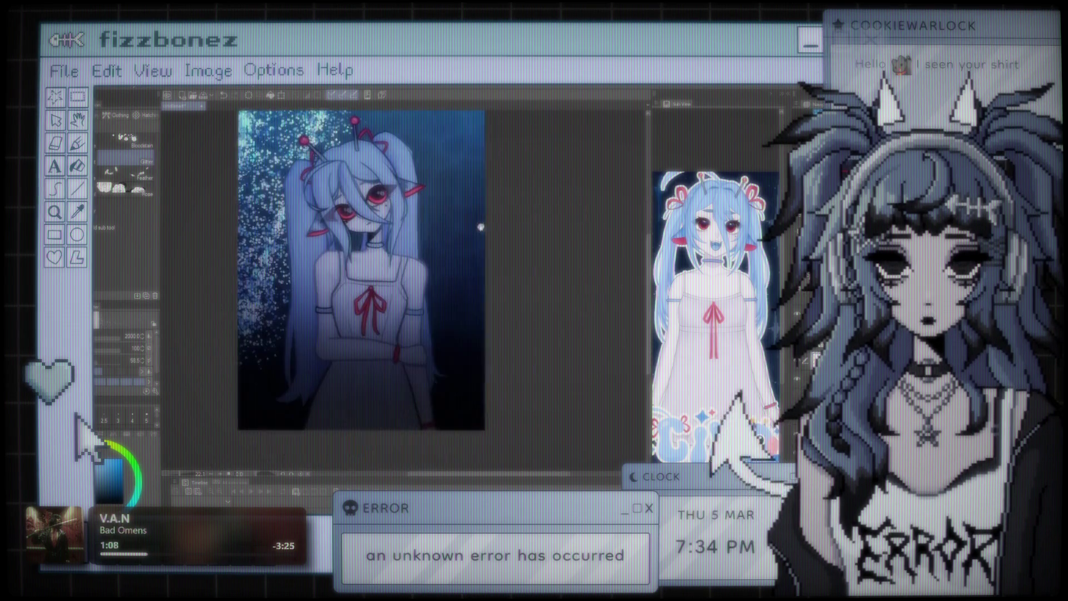
pyautogui.hotkey('ctrl', 'z')
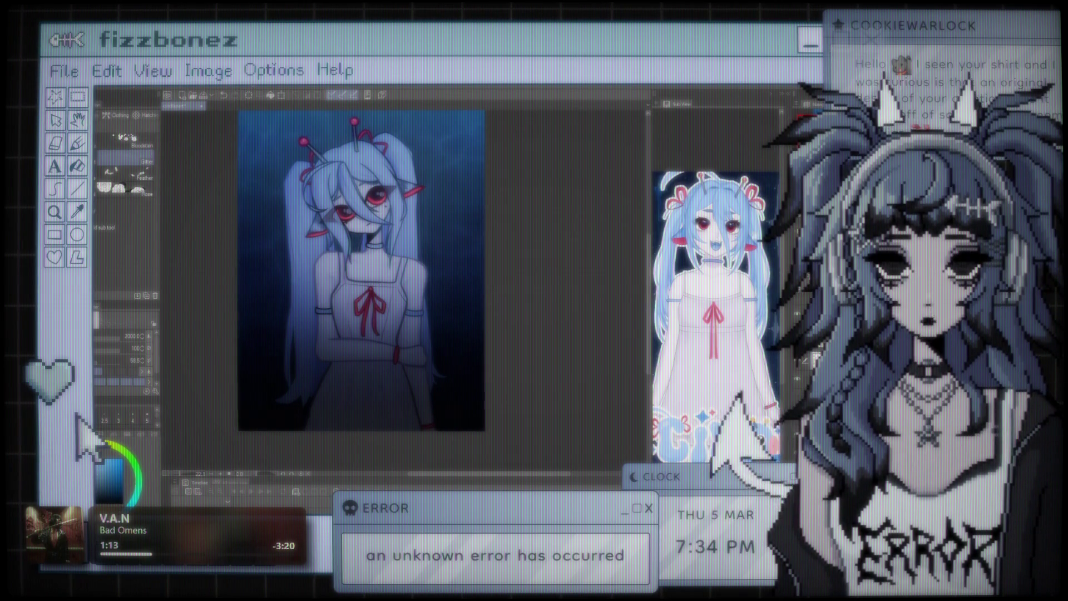
pyautogui.moveTo(495, 167); pyautogui.dragTo(506, 239)
pyautogui.hotkey('ctrl', 'z')
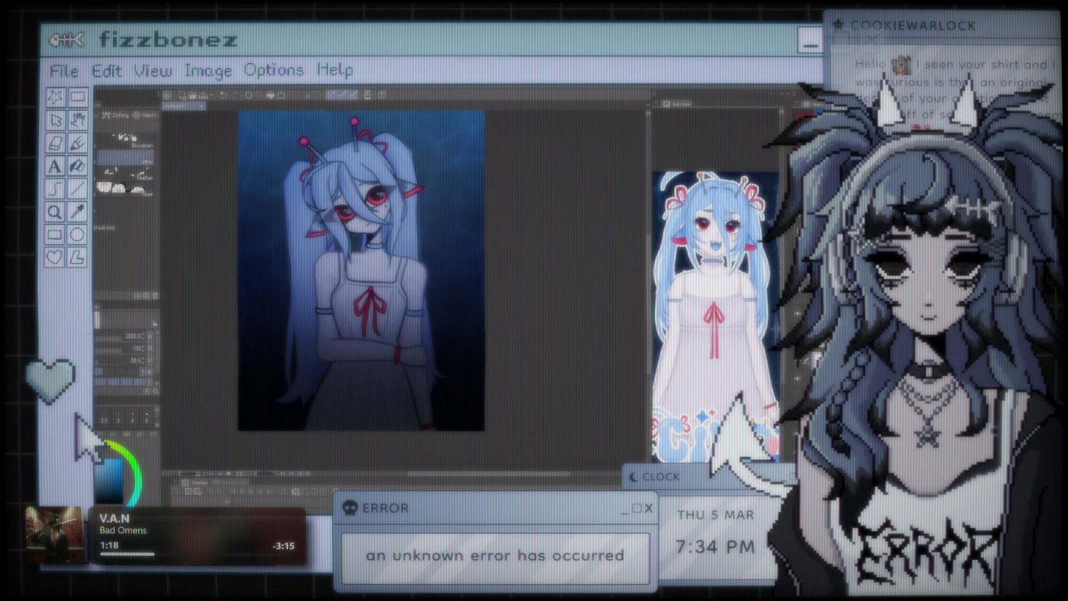
pyautogui.moveTo(553, 209); pyautogui.dragTo(584, 350)
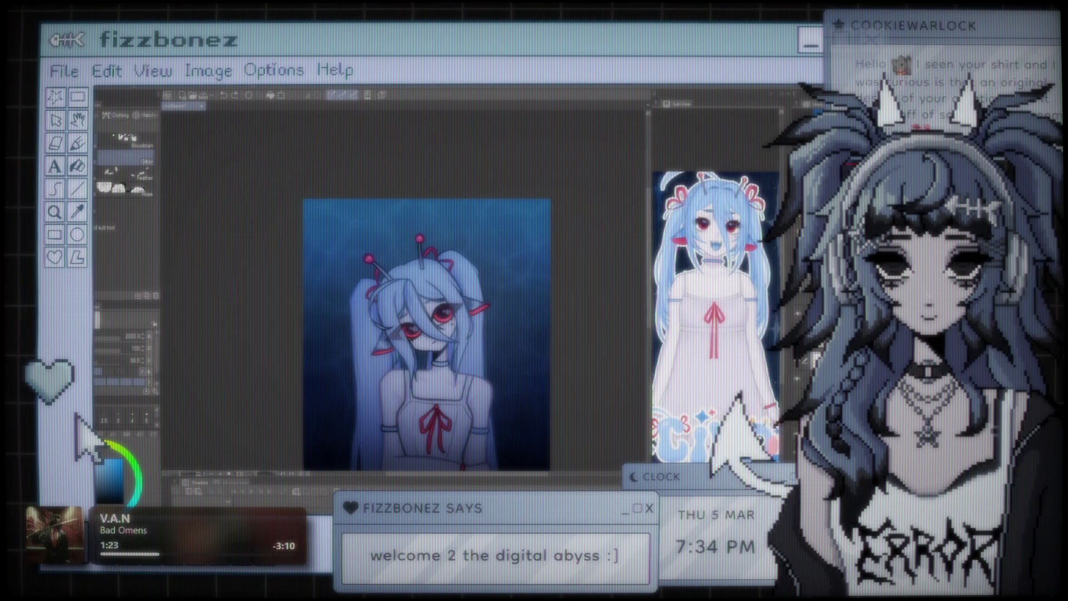
pyautogui.click(138, 276)
pyautogui.moveTo(120, 341); pyautogui.dragTo(122, 357)
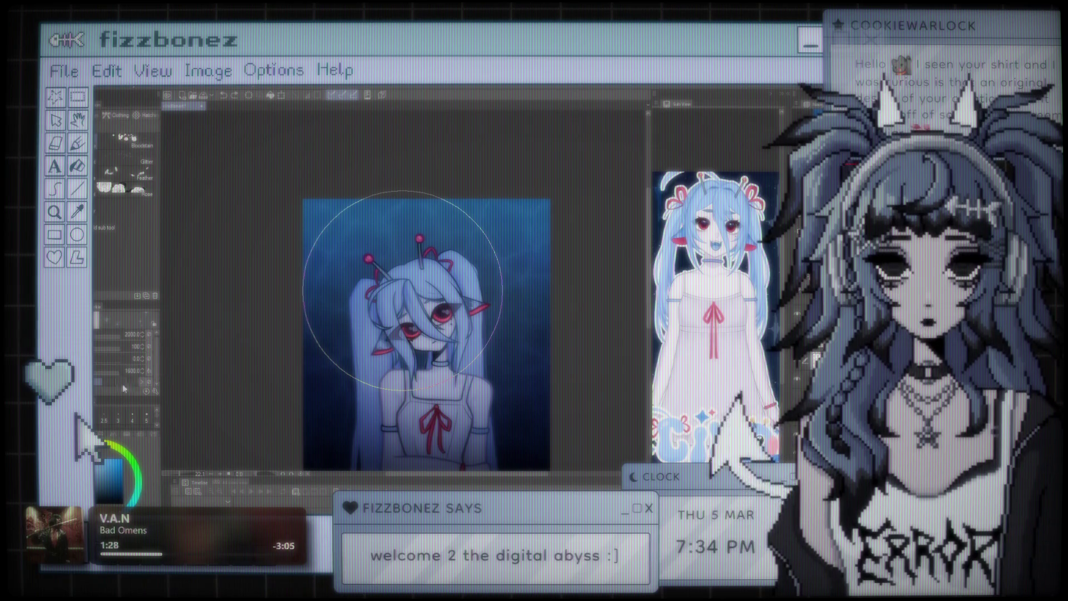
pyautogui.click(109, 380)
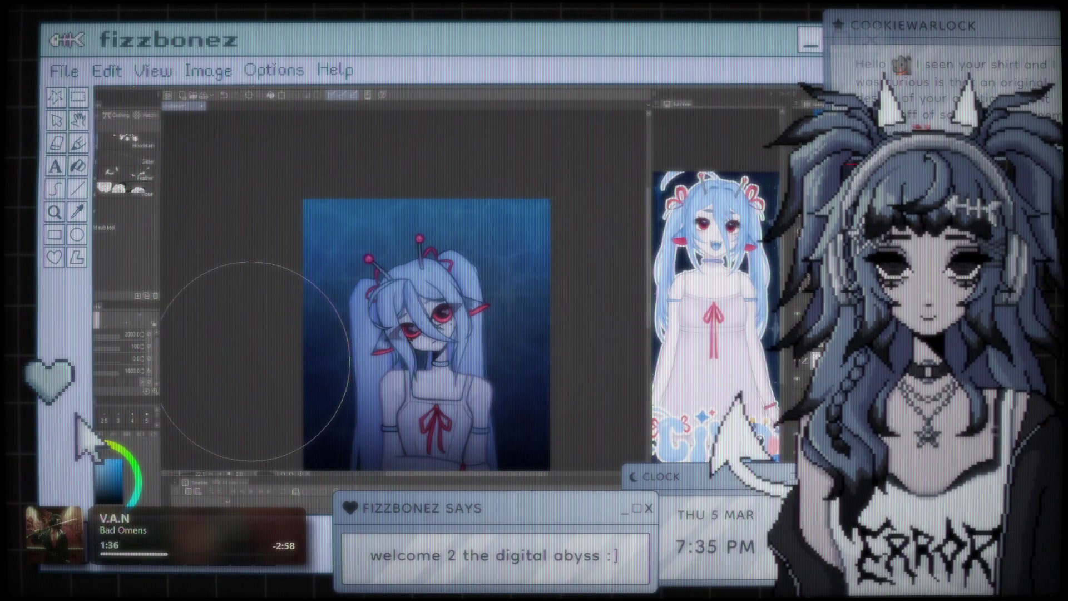
pyautogui.scroll(3, 457, 252)
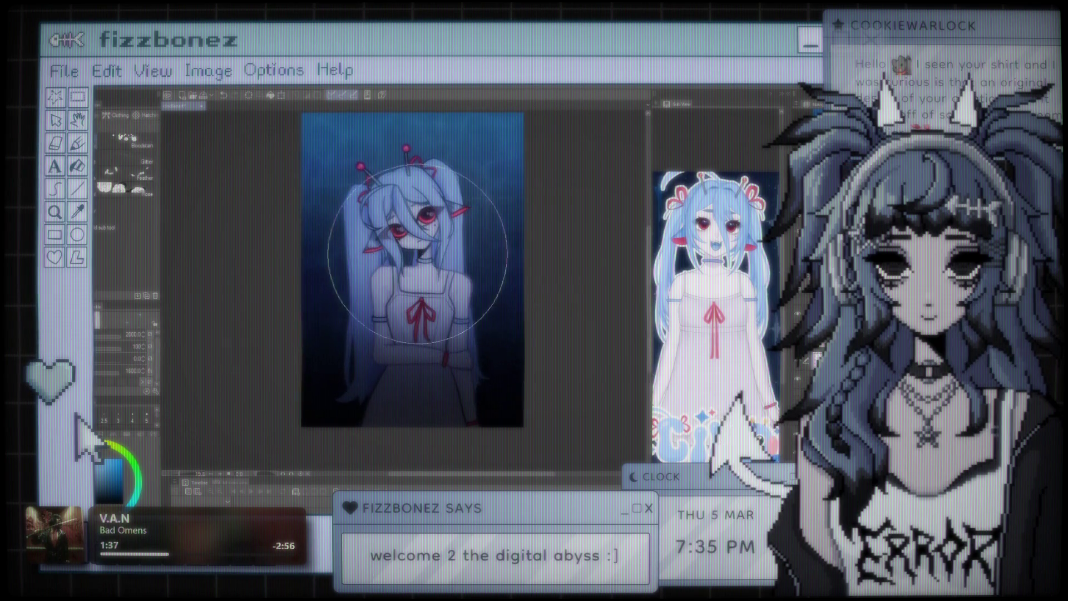
pyautogui.scroll(2, 445, 261)
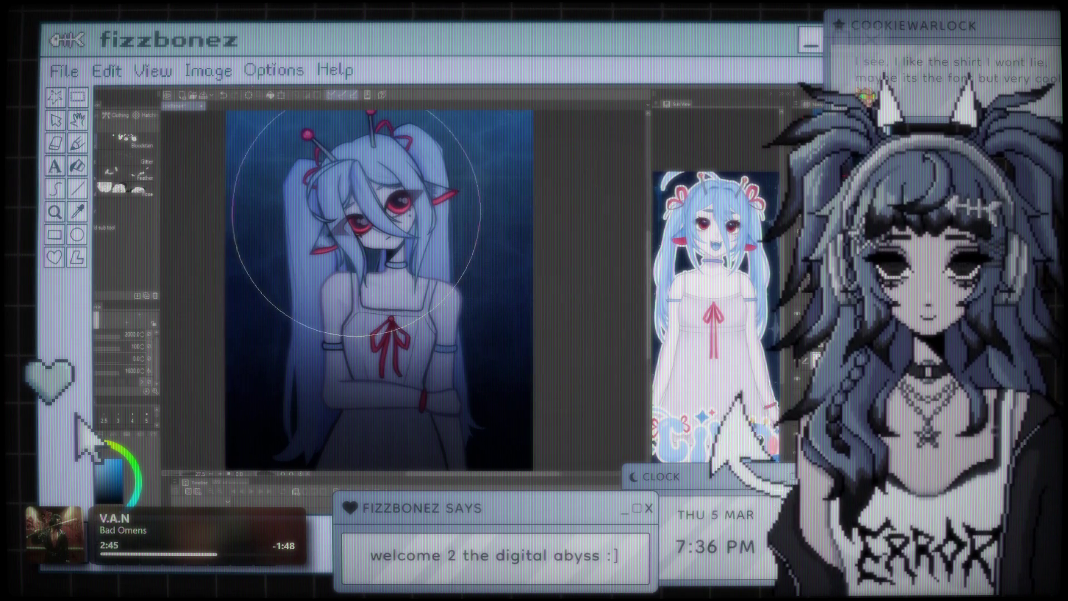
pyautogui.moveTo(363, 228); pyautogui.dragTo(383, 228)
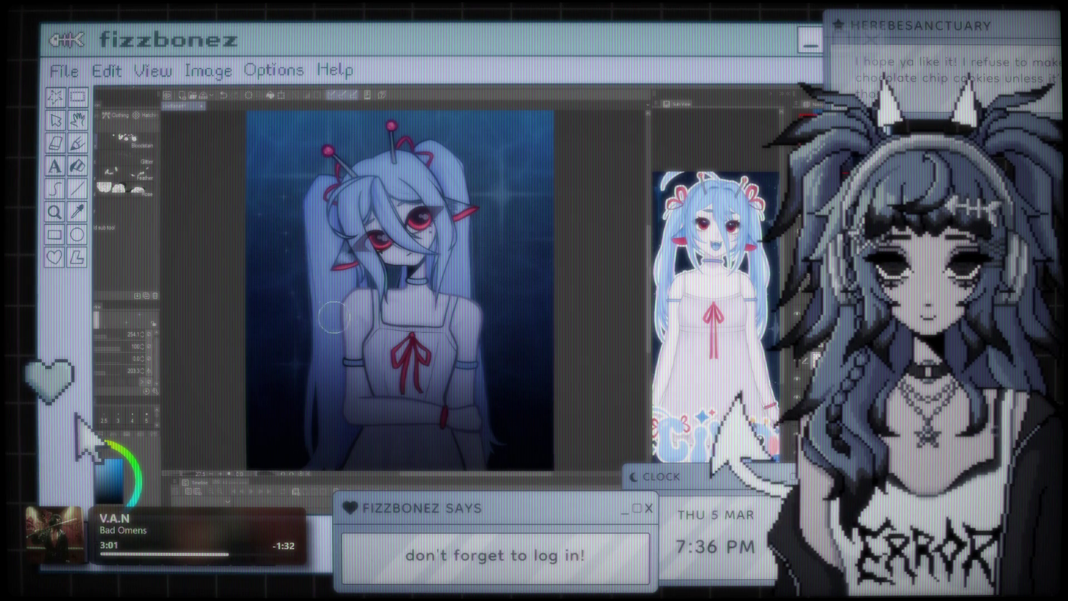
pyautogui.moveTo(466, 308); pyautogui.dragTo(334, 275)
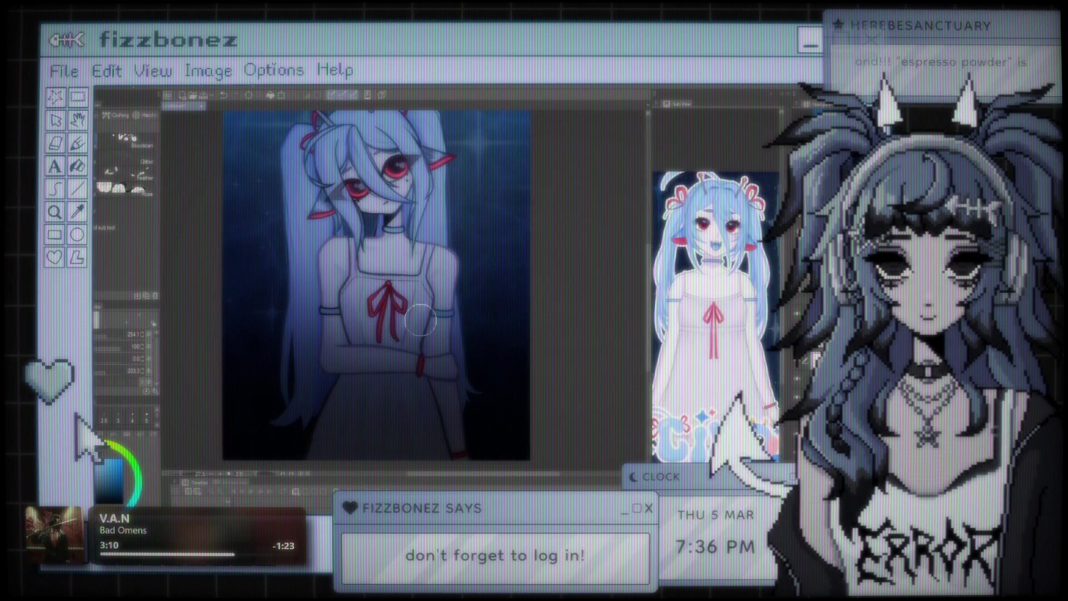
pyautogui.hotkey('ctrl', 'z')
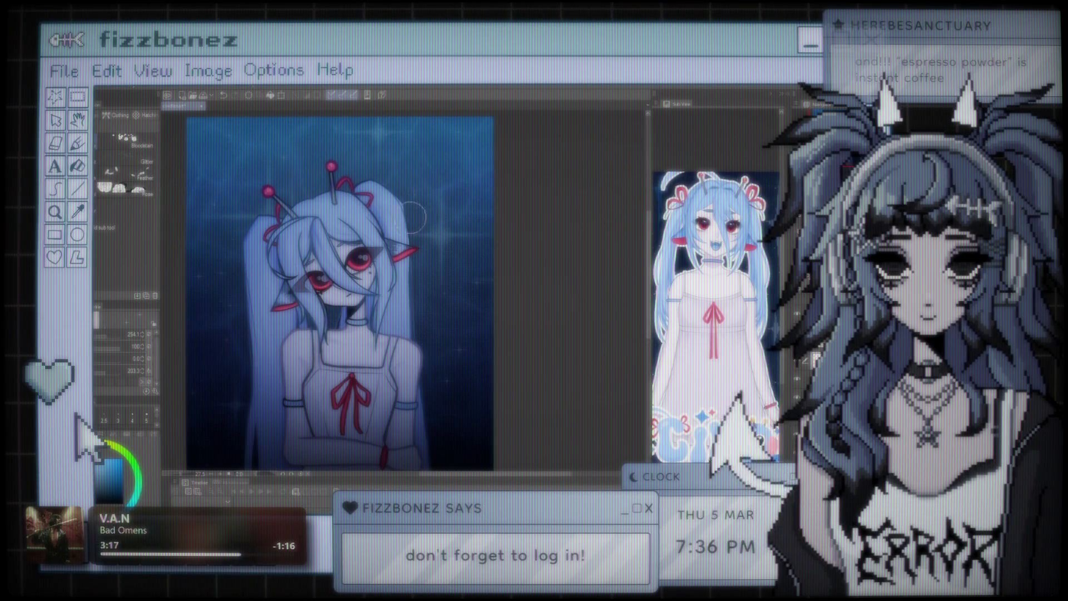
pyautogui.moveTo(341, 267); pyautogui.dragTo(411, 262)
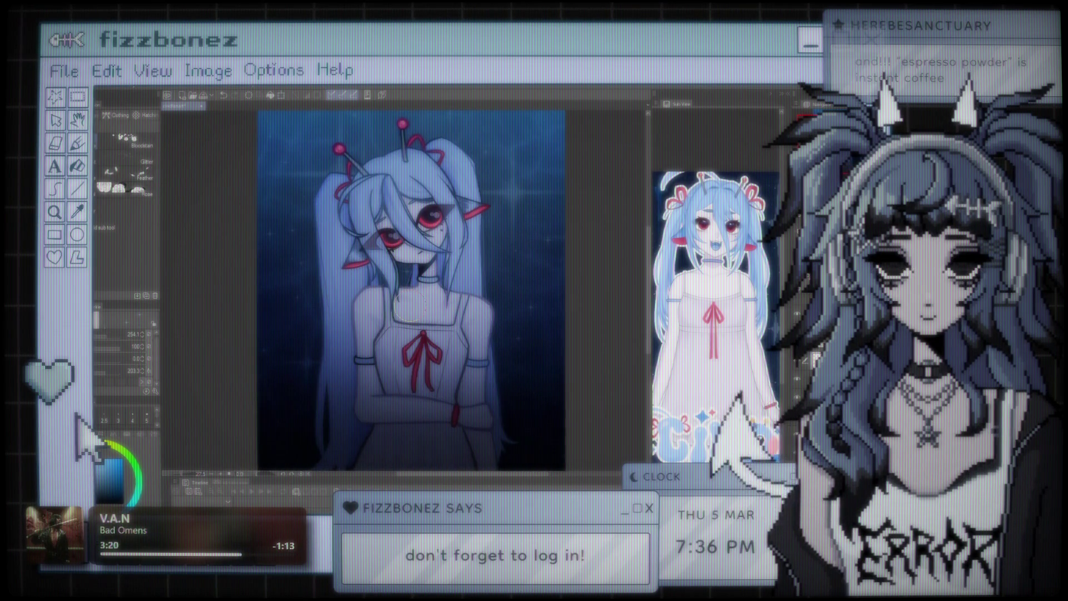
pyautogui.scroll(-2, 367, 284)
pyautogui.scroll(-3, 367, 283)
pyautogui.scroll(2, 367, 283)
pyautogui.scroll(2, 367, 283)
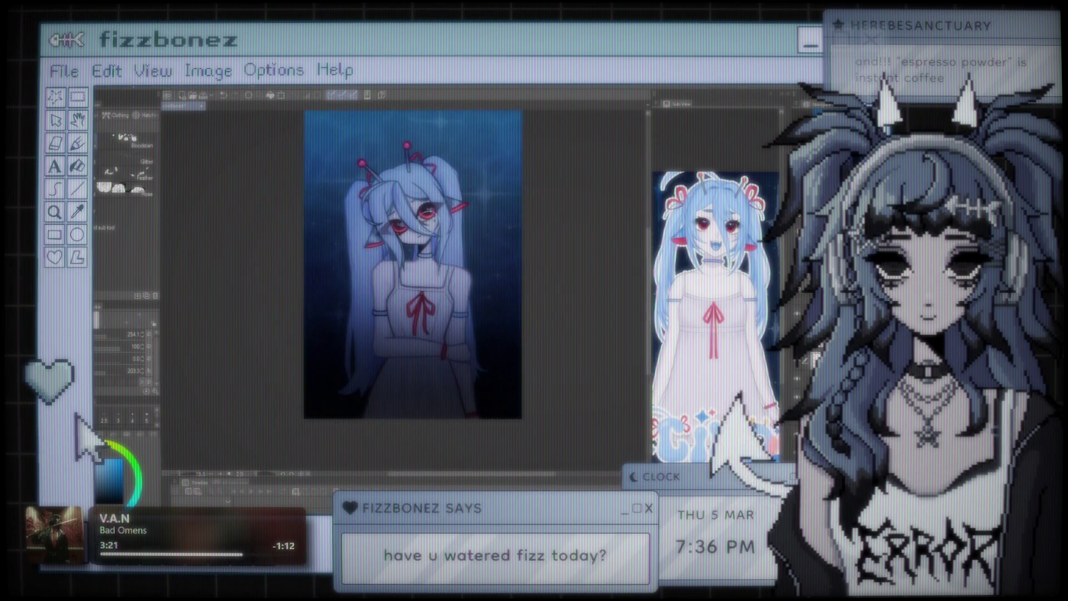
pyautogui.scroll(1, 367, 283)
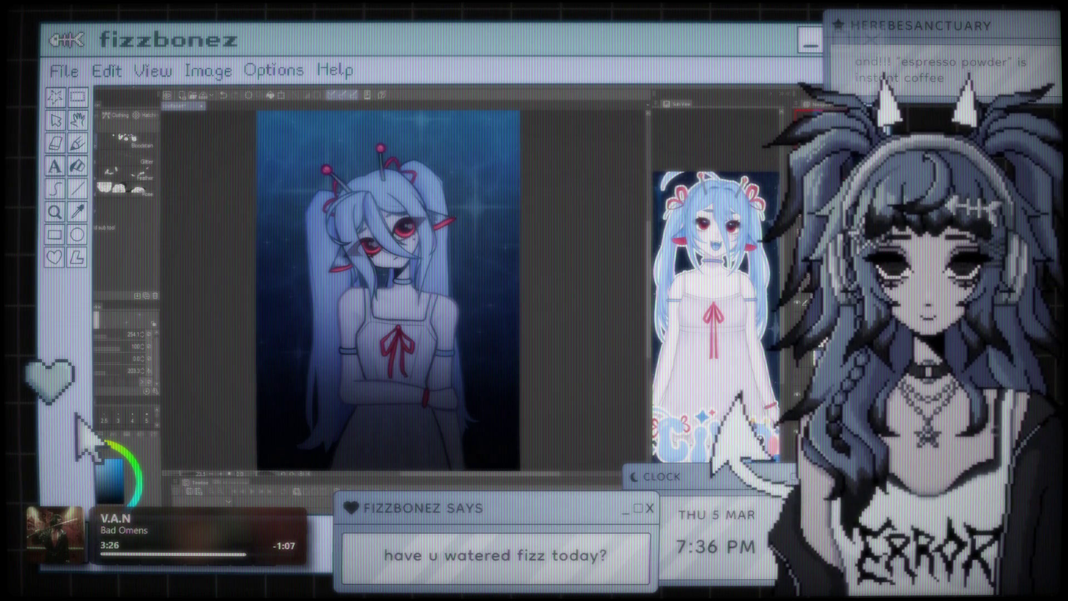
pyautogui.scroll(-3, 498, 278)
pyautogui.scroll(1, 433, 277)
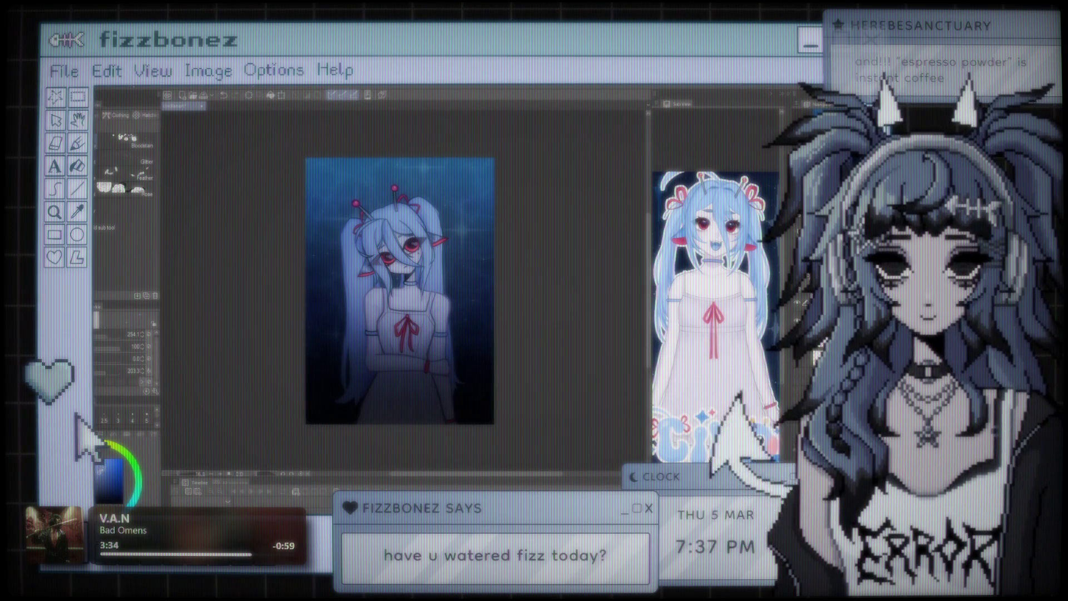
pyautogui.press('g')
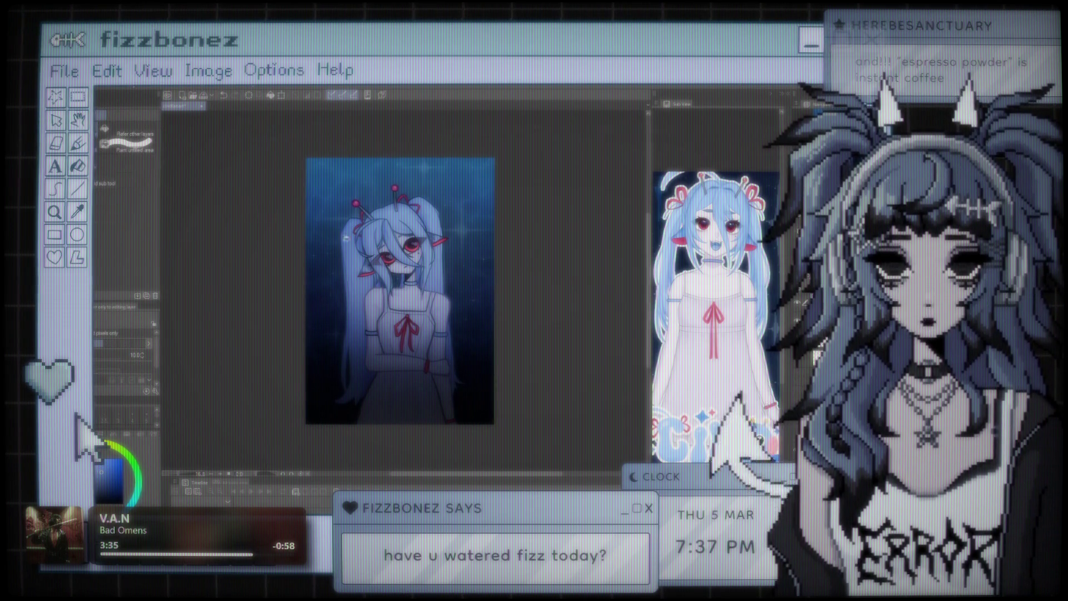
pyautogui.click(399, 290)
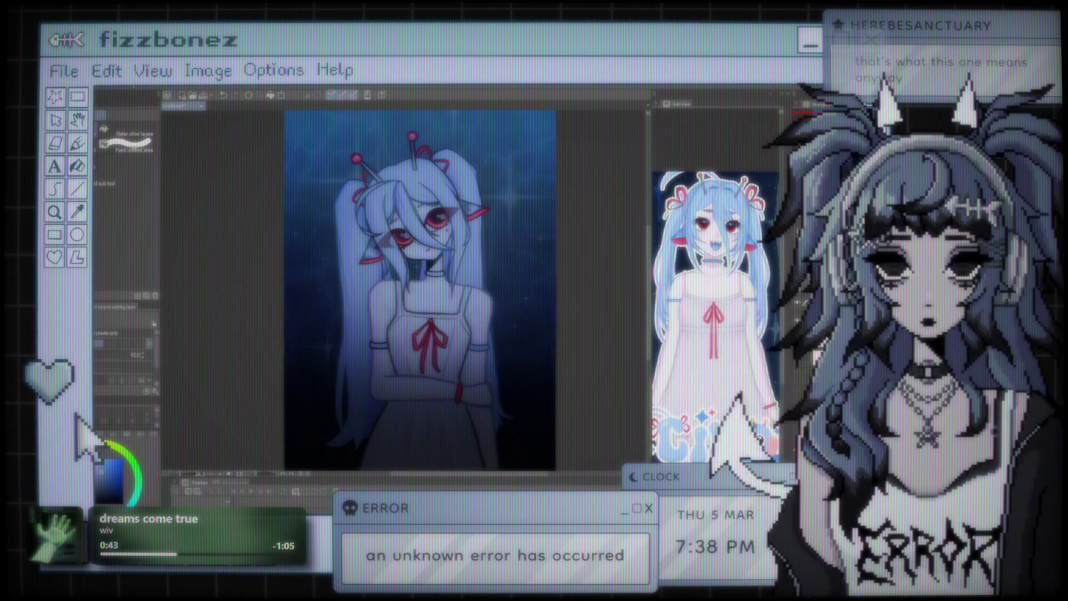
pyautogui.scroll(-2, 417, 273)
pyautogui.scroll(2, 441, 246)
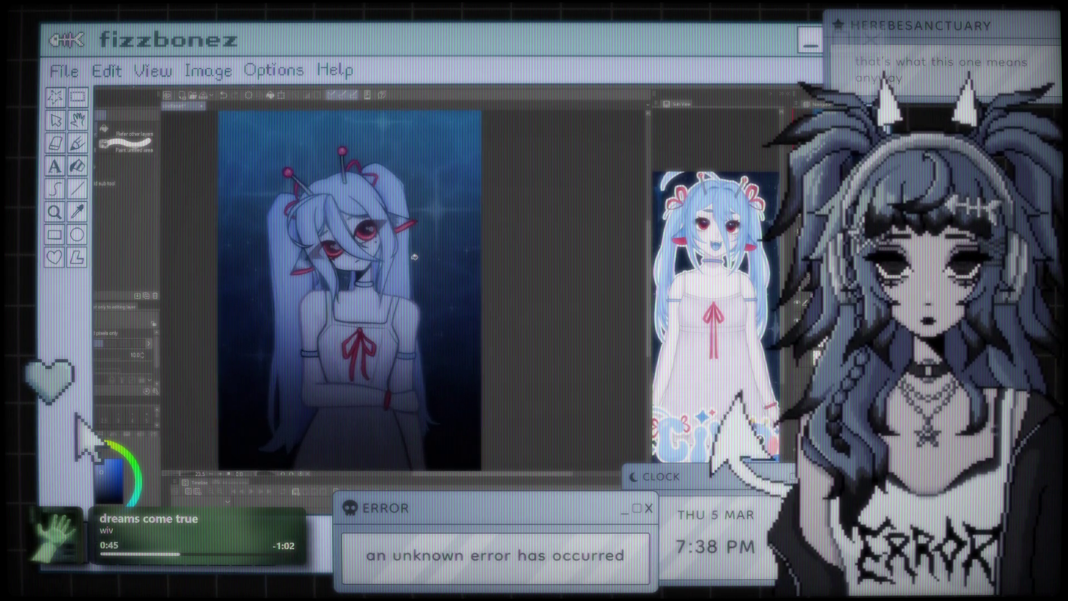
pyautogui.scroll(-3, 473, 251)
pyautogui.scroll(3, 484, 250)
pyautogui.scroll(-2, 483, 251)
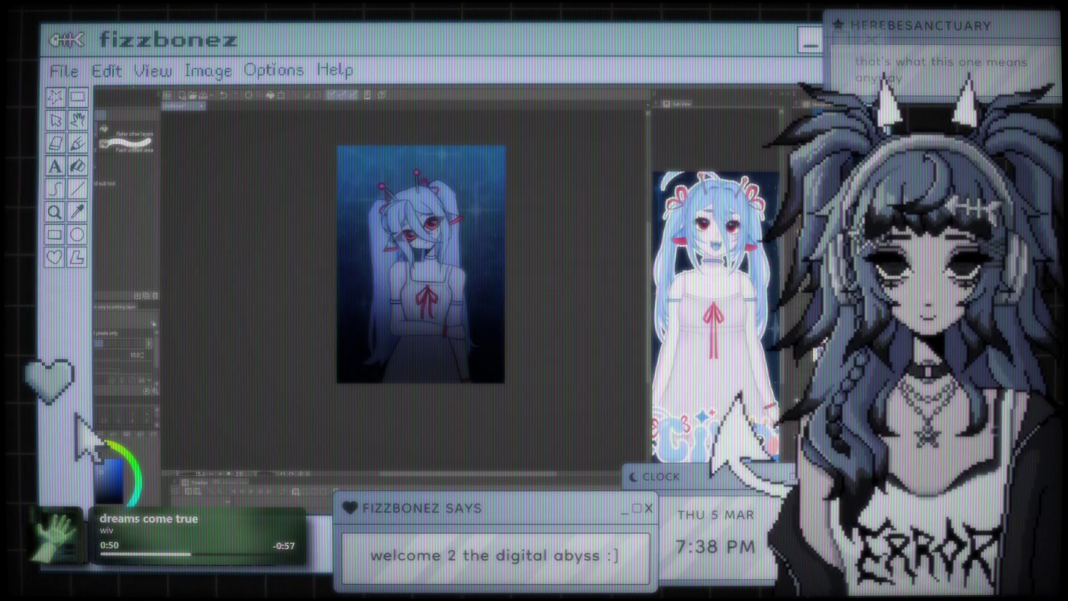
pyautogui.scroll(2, 481, 245)
pyautogui.moveTo(425, 284); pyautogui.dragTo(465, 281)
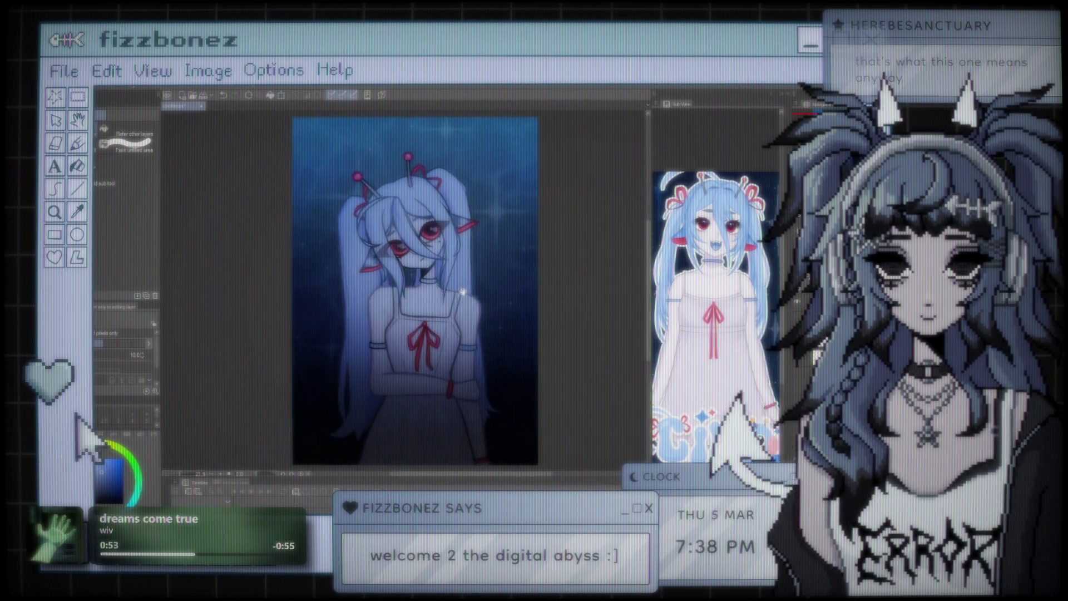
pyautogui.scroll(2, 437, 247)
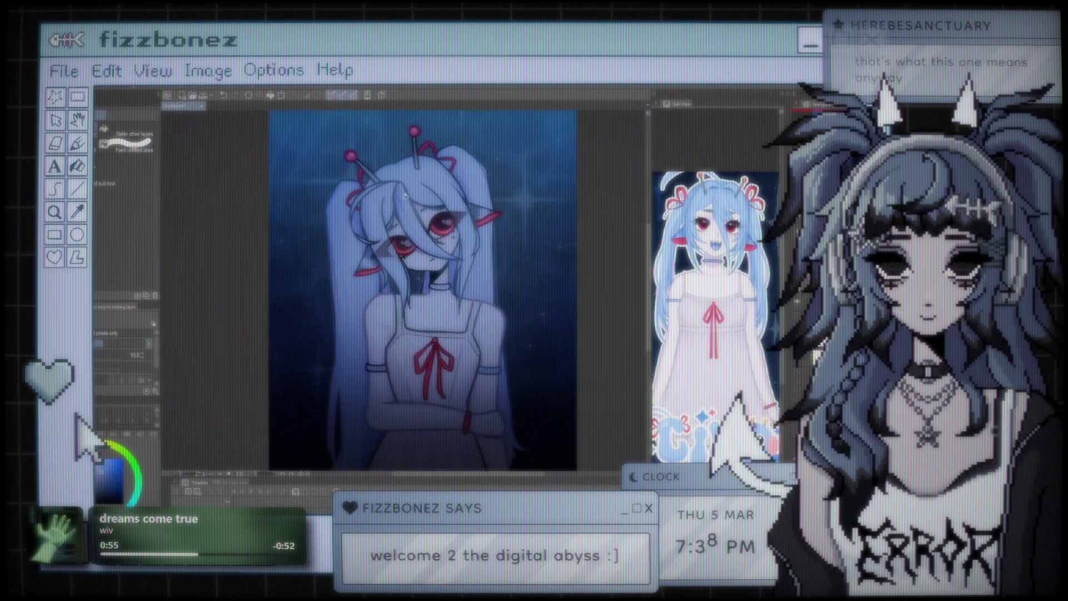
pyautogui.scroll(2, 437, 247)
pyautogui.scroll(-3, 425, 278)
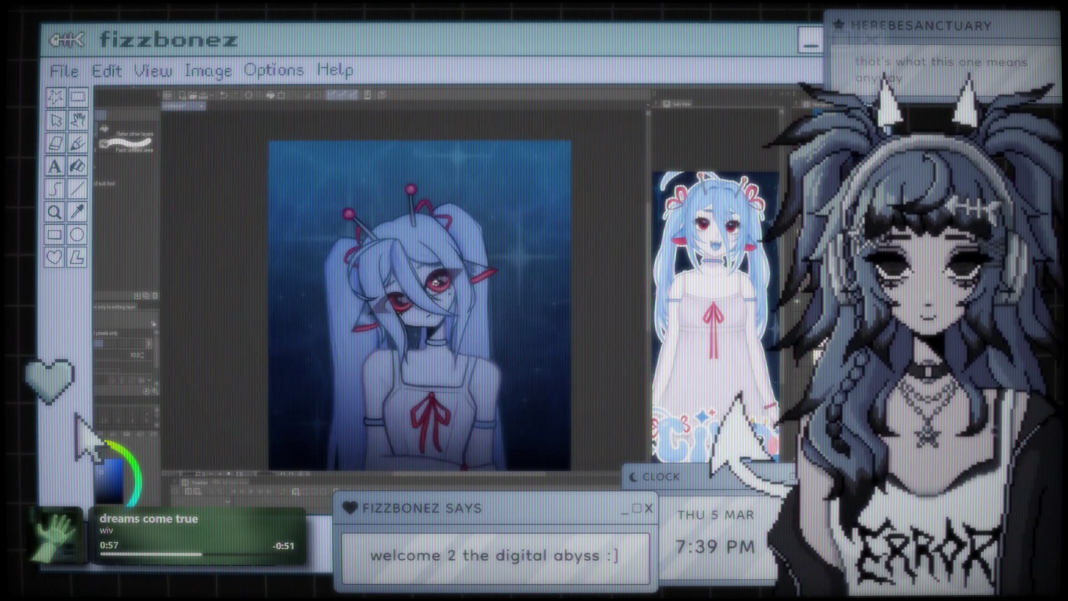
pyautogui.scroll(-1, 436, 284)
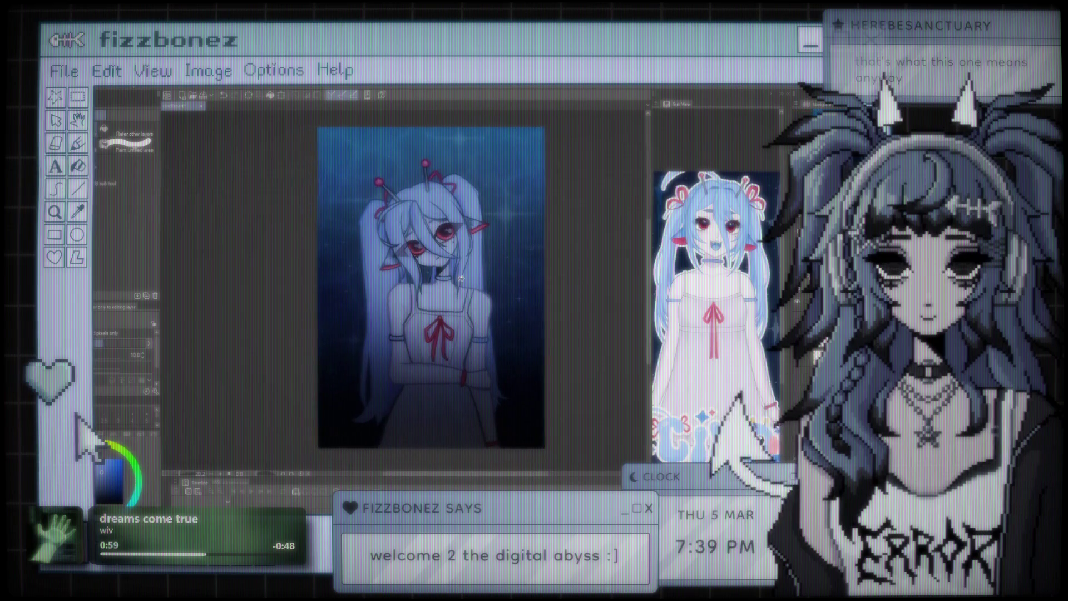
pyautogui.scroll(1, 389, 234)
pyautogui.scroll(1, 394, 230)
pyautogui.scroll(1, 394, 229)
pyautogui.scroll(2, 439, 245)
pyautogui.scroll(-3, 459, 256)
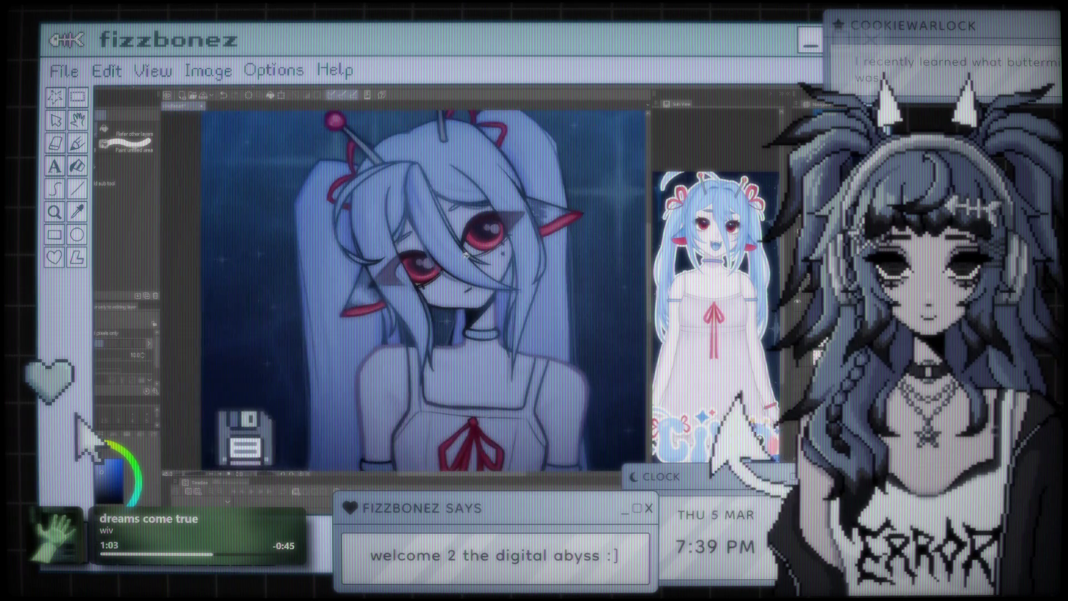
pyautogui.scroll(-1, 447, 282)
pyautogui.scroll(-1, 417, 289)
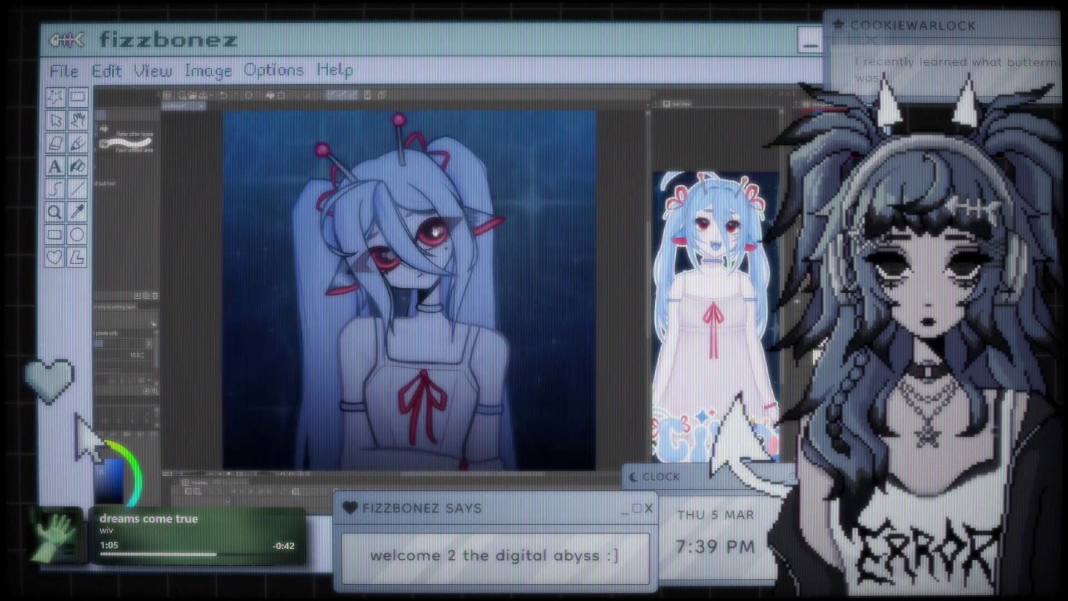
pyautogui.scroll(-2, 417, 289)
pyautogui.scroll(1, 406, 289)
pyautogui.scroll(-1, 406, 289)
pyautogui.scroll(1, 406, 289)
pyautogui.scroll(1, 406, 290)
pyautogui.scroll(2, 406, 289)
pyautogui.scroll(-2, 406, 289)
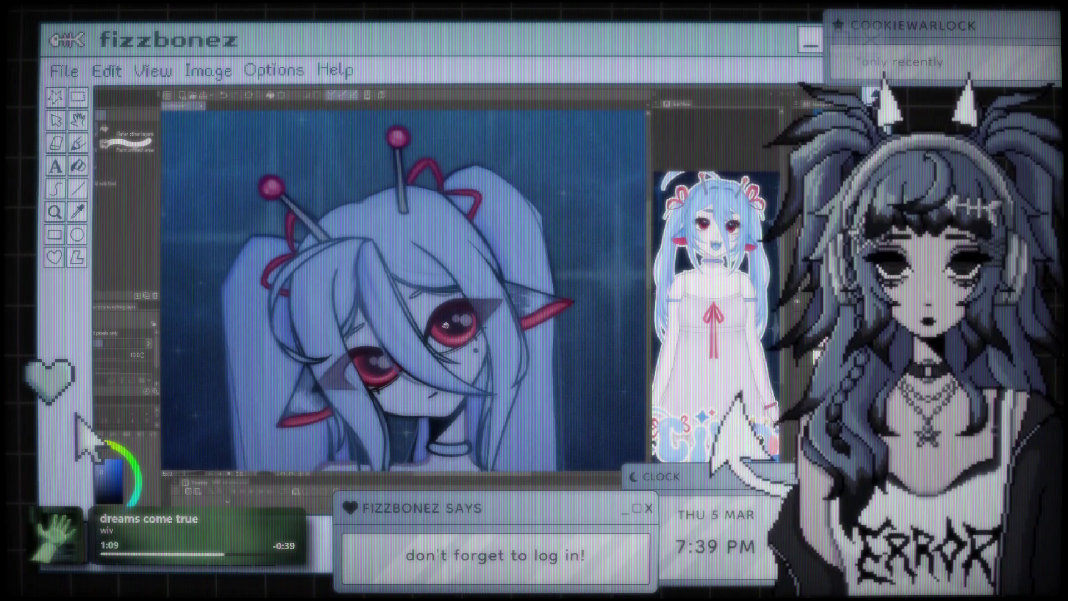
pyautogui.scroll(-2, 406, 289)
pyautogui.scroll(-1, 406, 289)
pyautogui.scroll(-1, 406, 290)
pyautogui.moveTo(406, 289); pyautogui.dragTo(383, 296)
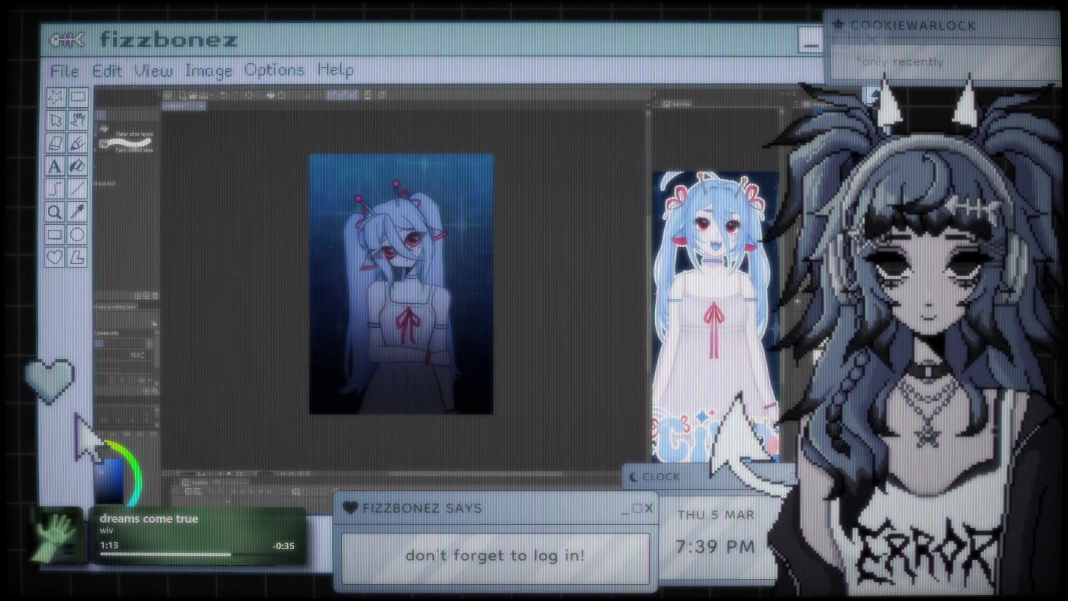
pyautogui.scroll(1, 424, 267)
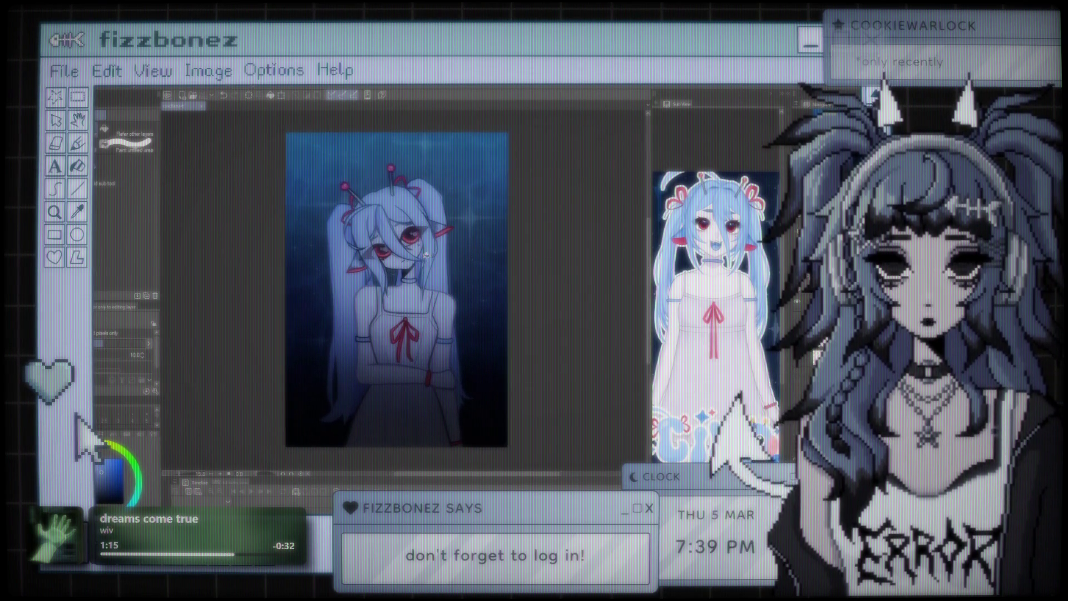
pyautogui.scroll(1, 424, 267)
pyautogui.scroll(2, 424, 266)
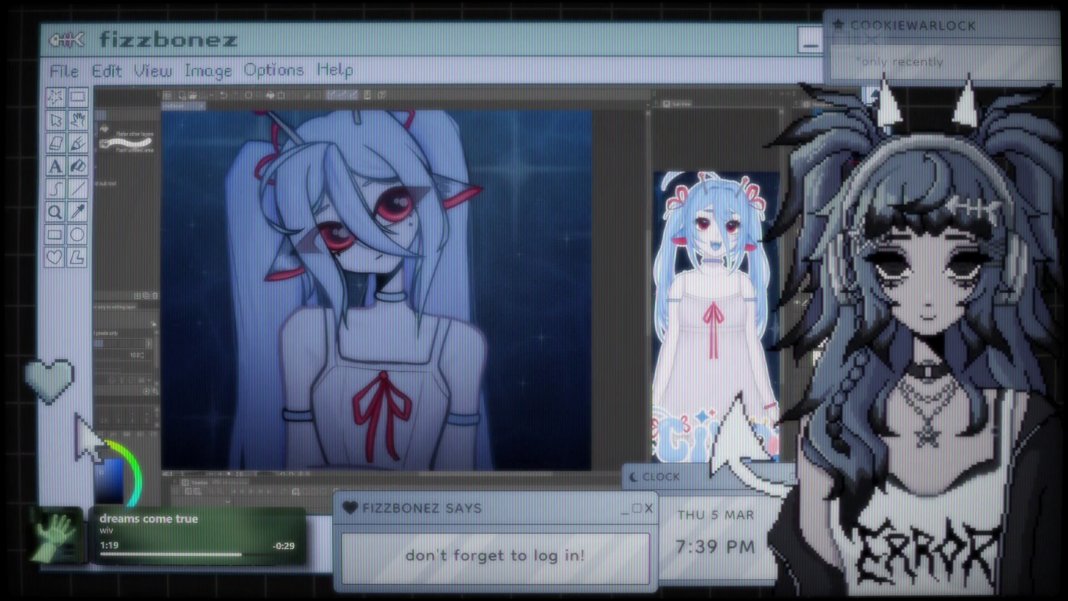
pyautogui.moveTo(490, 278)
pyautogui.mouseDown()
pyautogui.moveTo(505, 300)
pyautogui.moveTo(451, 307)
pyautogui.mouseUp()
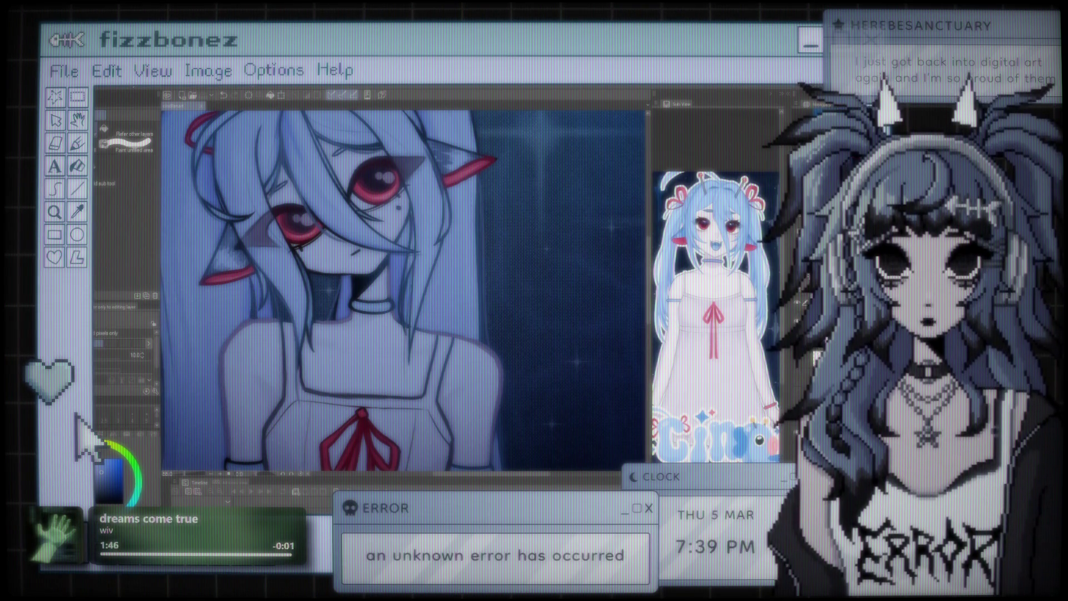
pyautogui.scroll(-3, 613, 268)
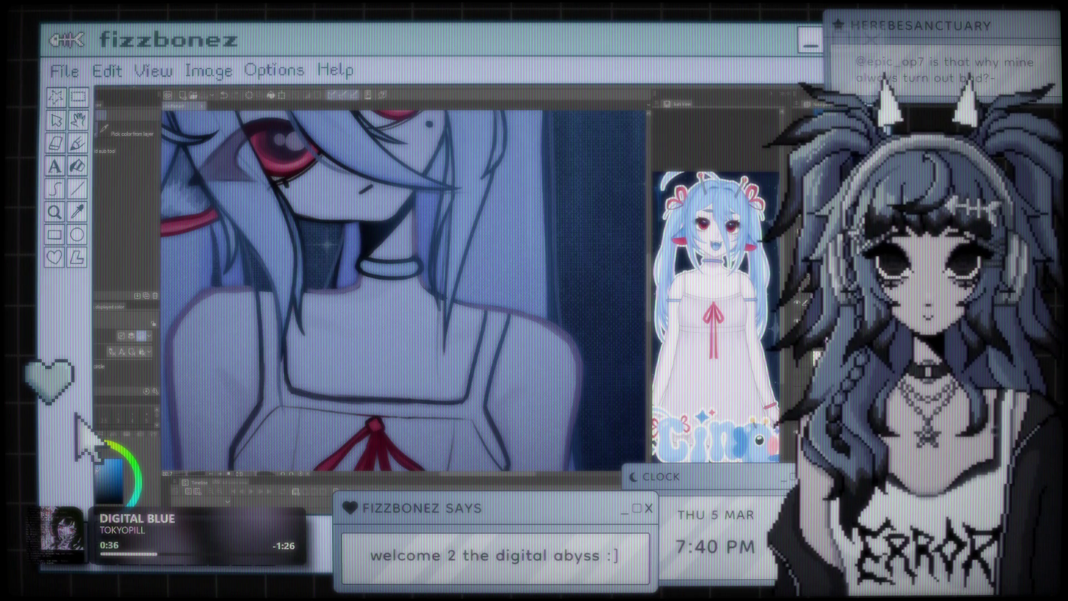
# - Pick the Sprouty Liner brush, shrink it to size 10 and zoom in on the shoulder
pyautogui.press('b')
pyautogui.click(125, 241)
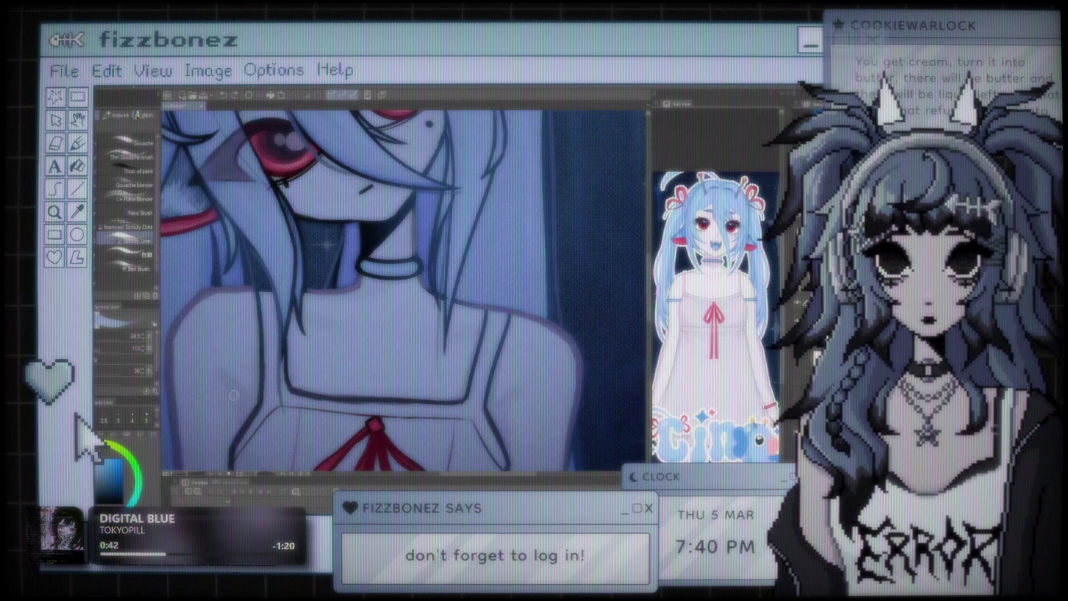
pyautogui.press('[')
pyautogui.press('[')
pyautogui.press('[')
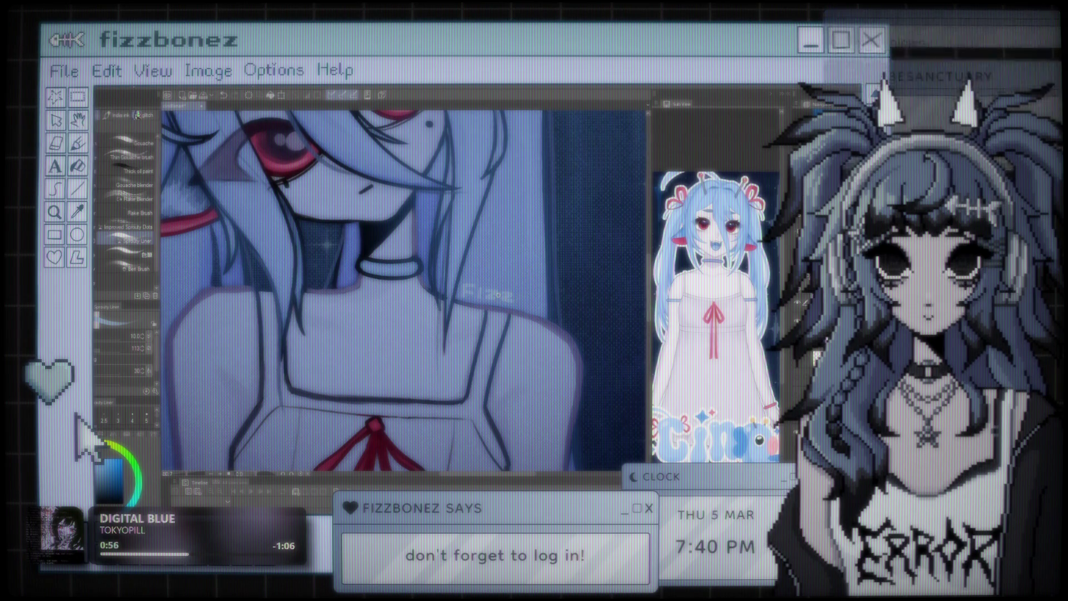
pyautogui.hotkey('ctrl', '0')
pyautogui.scroll(2, 456, 278)
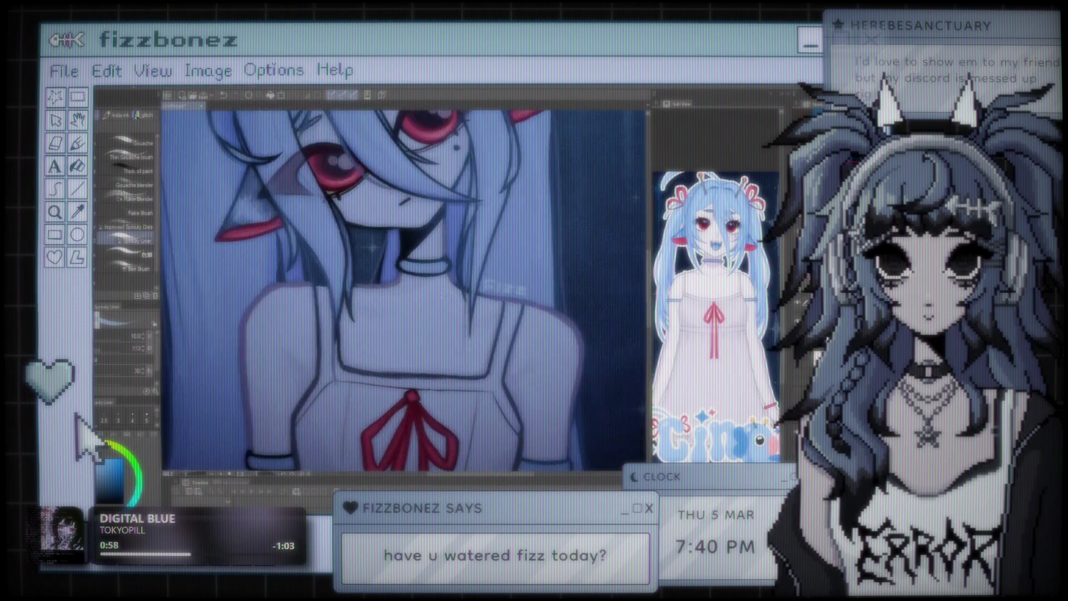
pyautogui.scroll(3, 456, 278)
pyautogui.scroll(2, 468, 278)
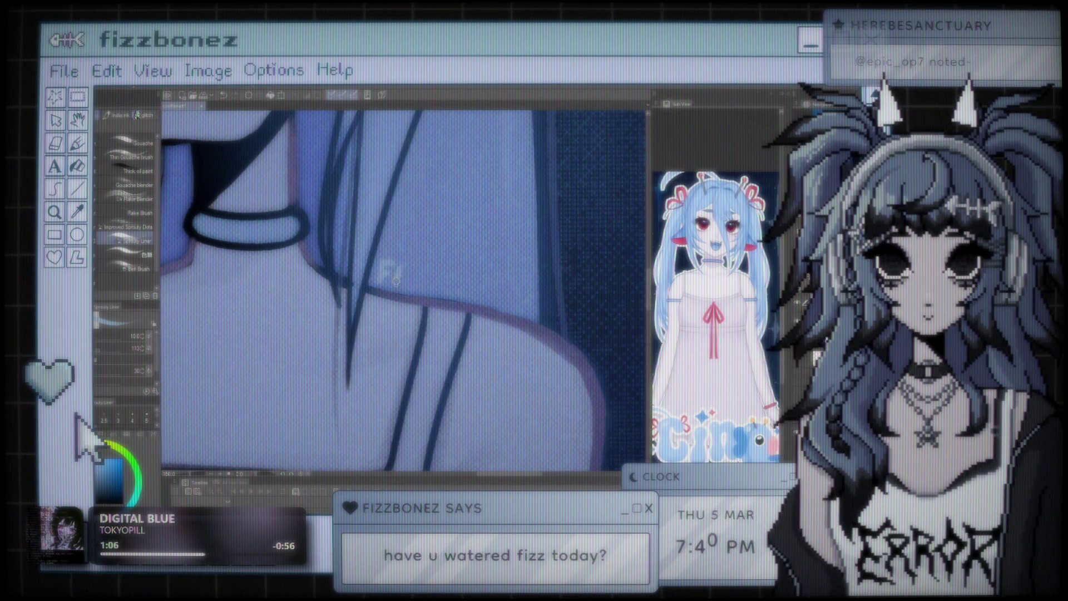
# - Letter the ZZ of the signature, redrawing the final Z and removing a stray stroke
pyautogui.moveTo(405, 271); pyautogui.dragTo(442, 288)
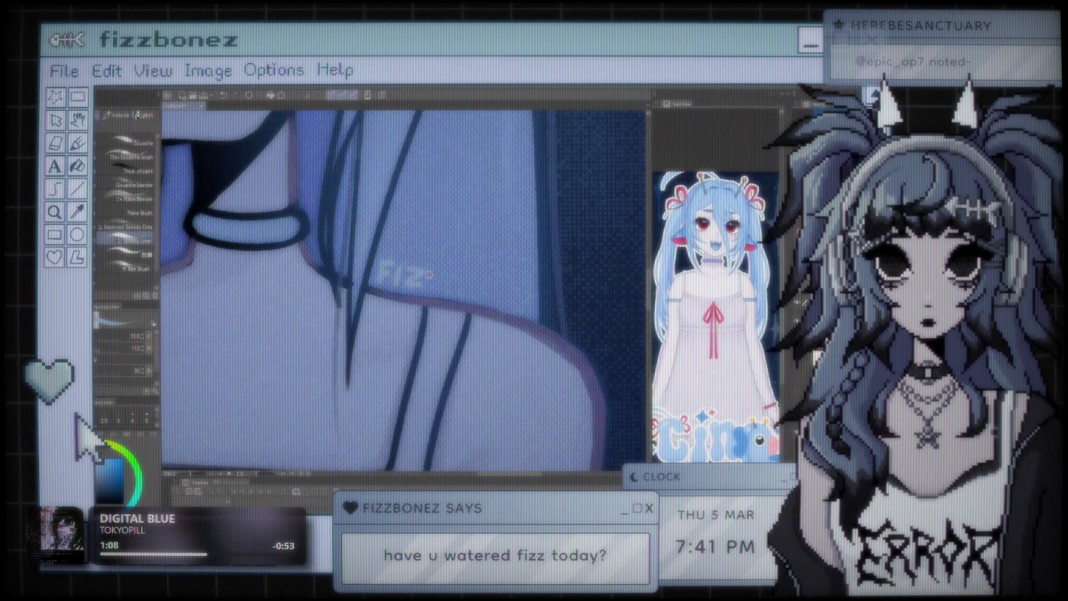
pyautogui.hotkey('ctrl', 'z')
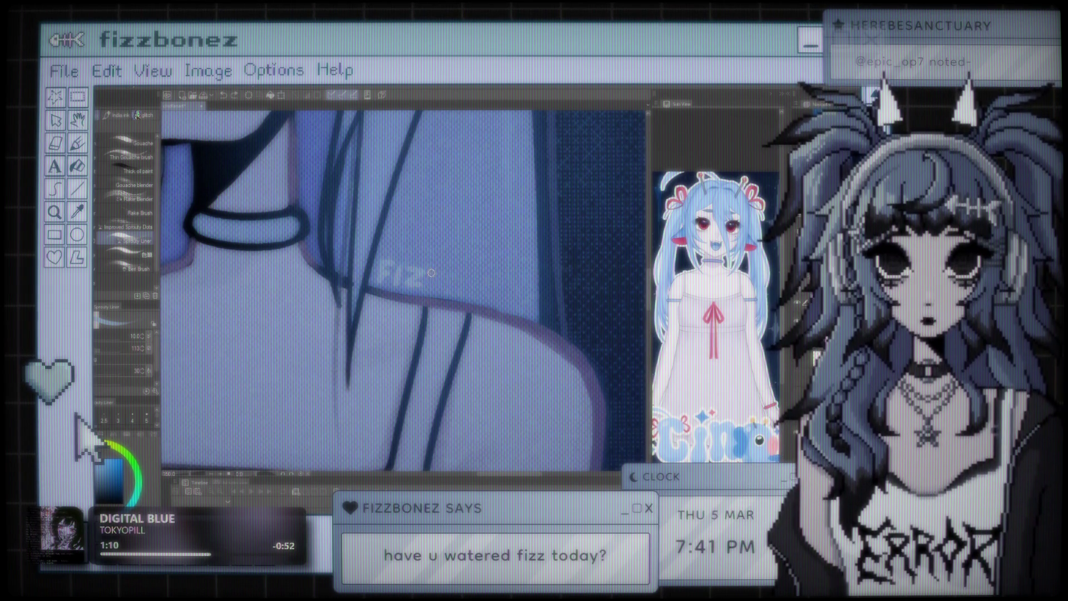
pyautogui.moveTo(426, 273); pyautogui.dragTo(463, 292)
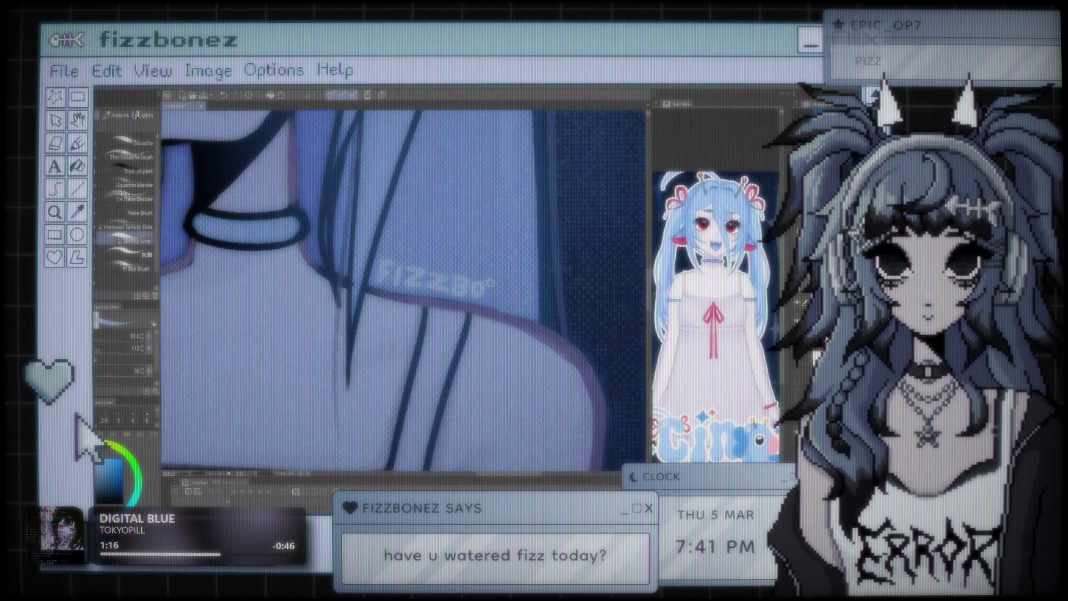
pyautogui.hotkey('ctrl', 'z')
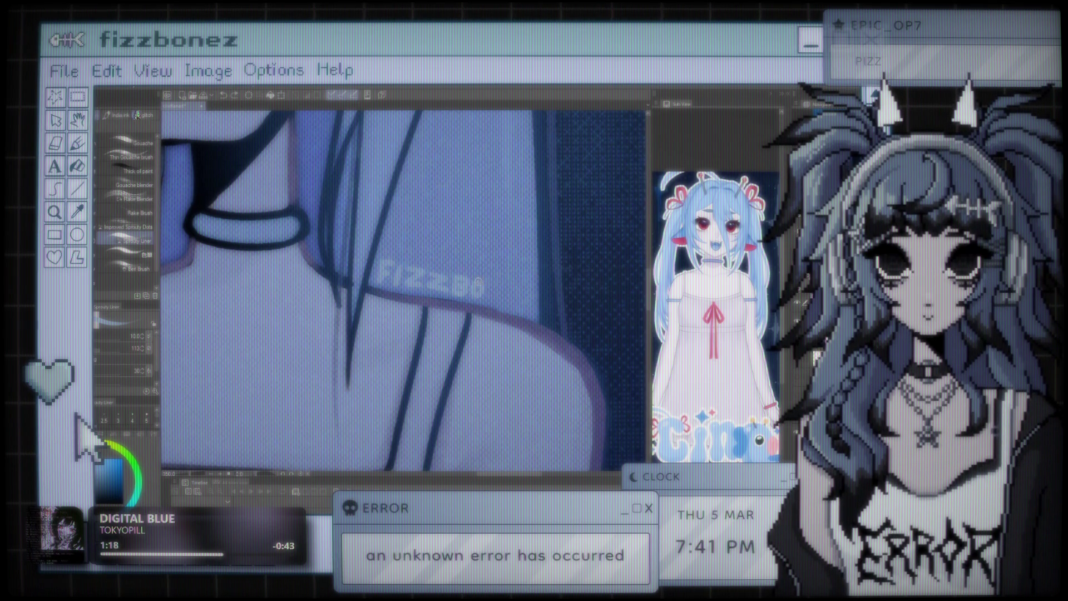
pyautogui.moveTo(488, 281); pyautogui.dragTo(488, 295)
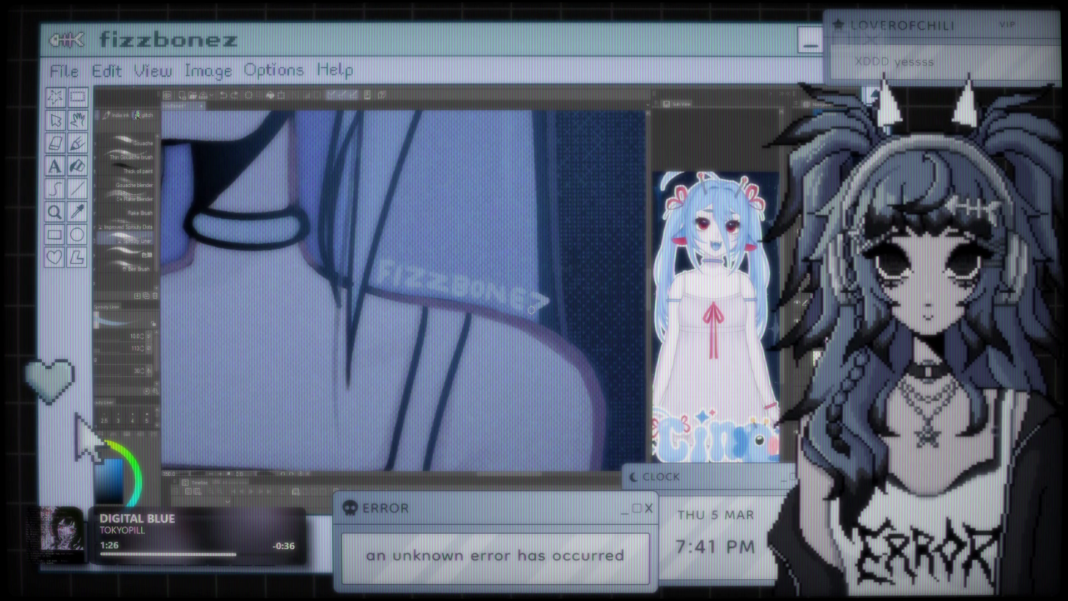
# - Undo and redo the last signature stroke to compare, then zoom out to the full canvas
pyautogui.hotkey('ctrl', 'z')
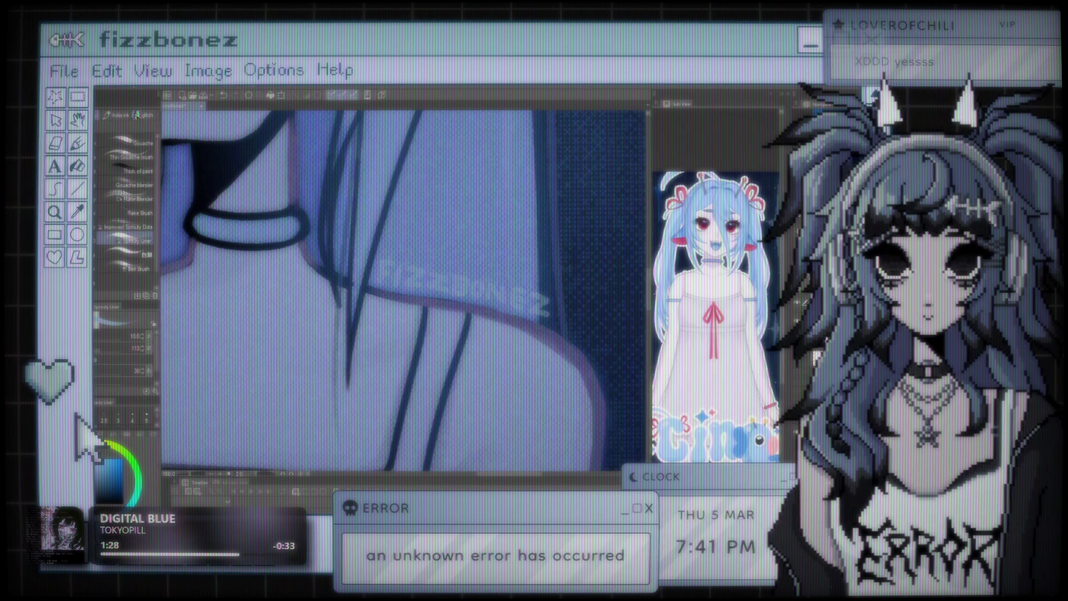
pyautogui.hotkey('ctrl', 'y')
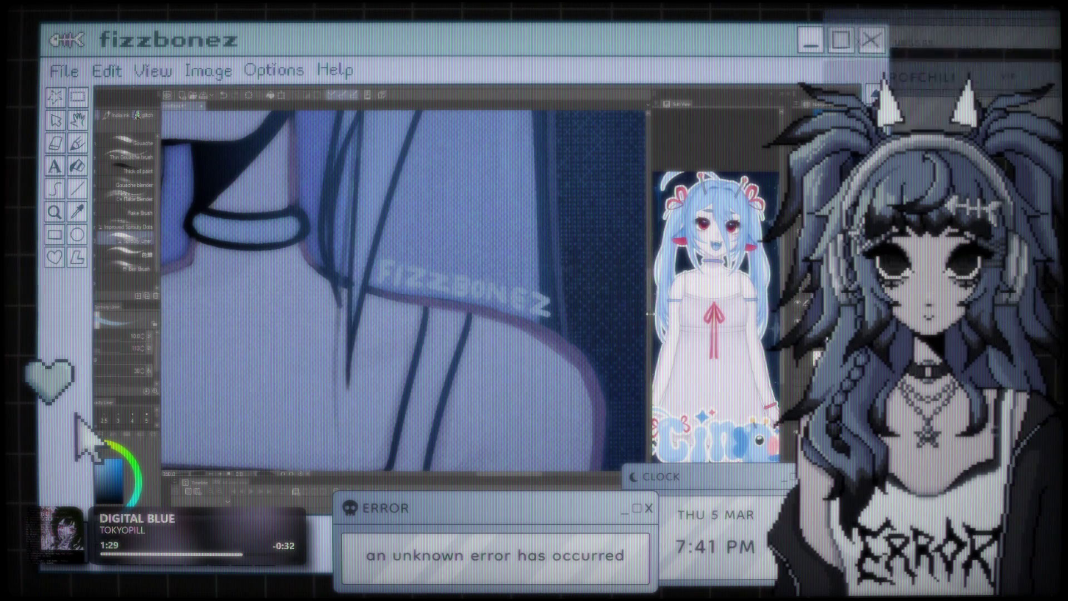
pyautogui.scroll(-3, 649, 314)
pyautogui.scroll(-2, 649, 314)
pyautogui.scroll(-1, 649, 315)
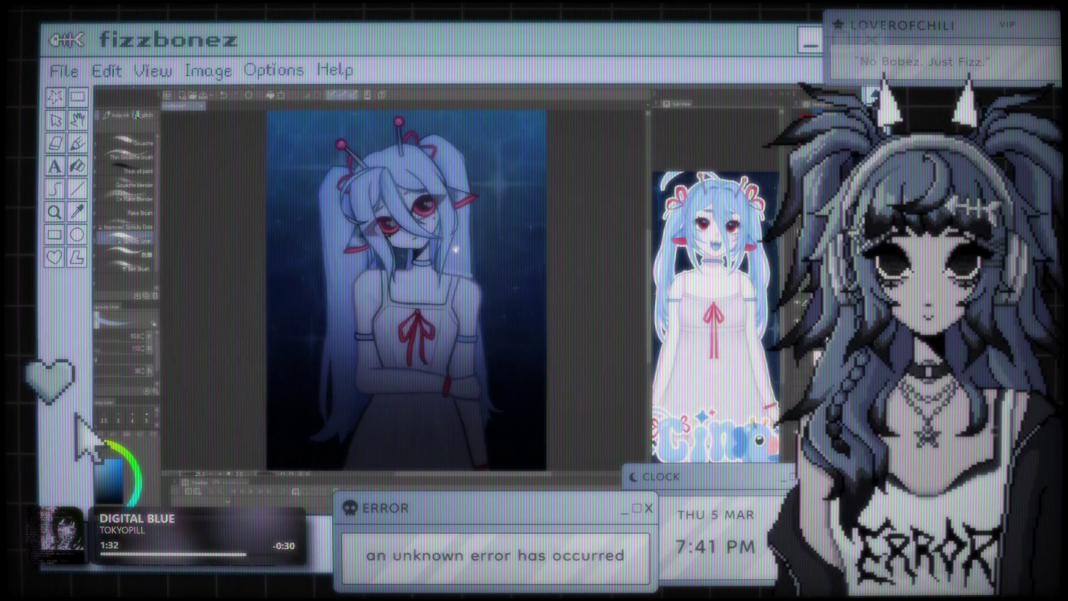
pyautogui.scroll(1, 649, 314)
pyautogui.scroll(2, 433, 246)
pyautogui.scroll(2, 445, 251)
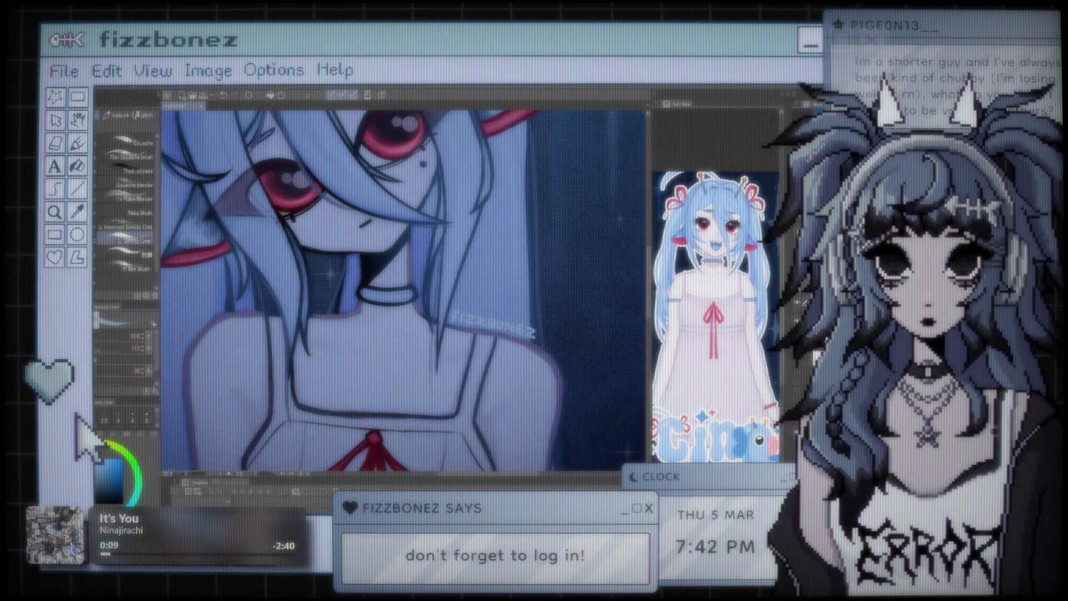
pyautogui.scroll(-2, 587, 335)
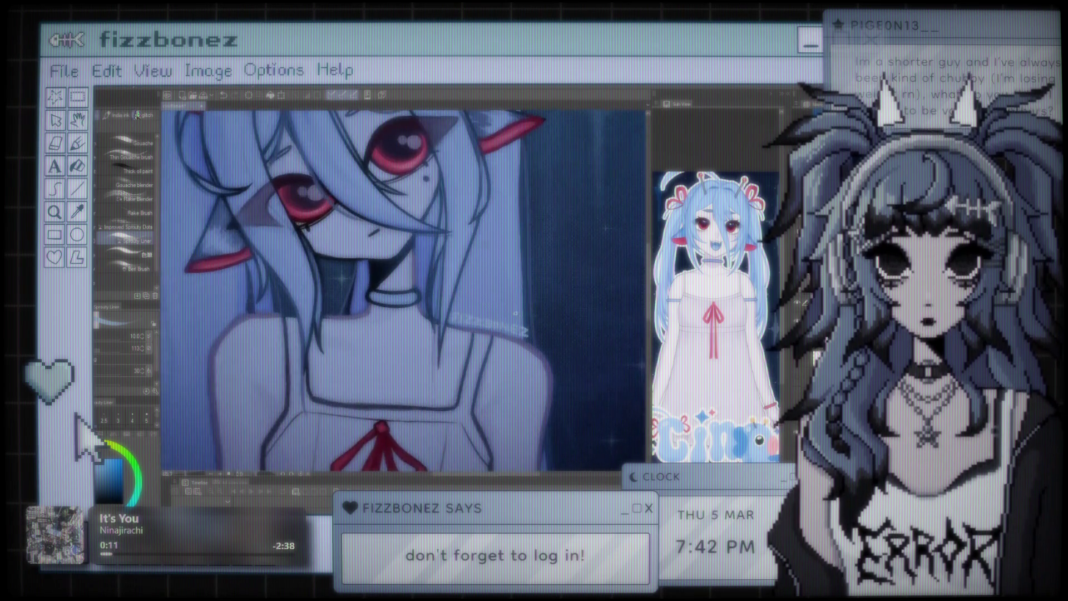
pyautogui.scroll(5, 502, 335)
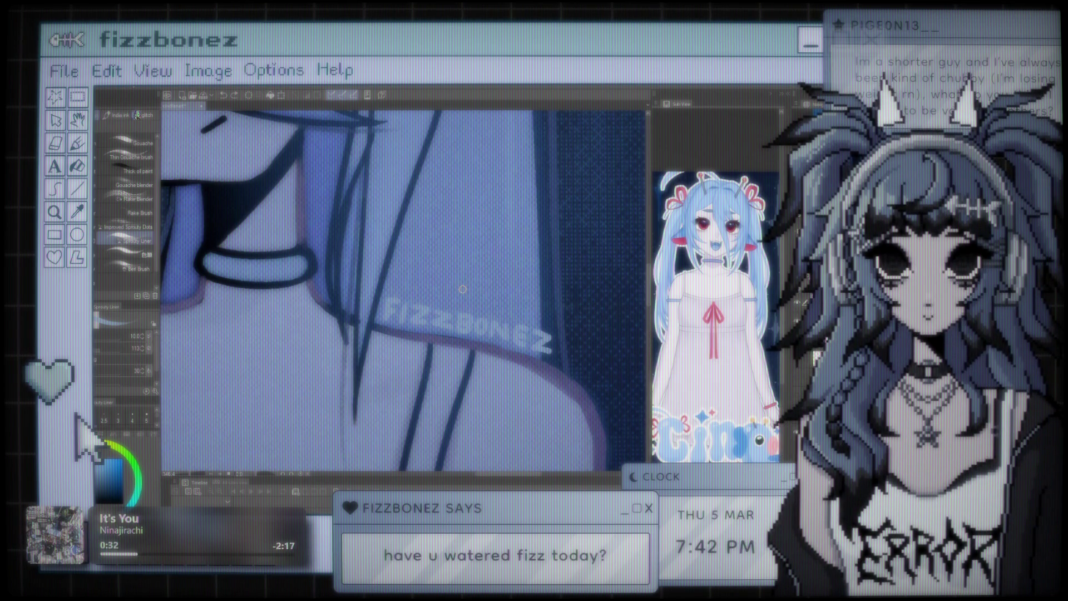
pyautogui.scroll(-1, 462, 289)
pyautogui.scroll(-1, 462, 289)
pyautogui.scroll(-1, 463, 289)
pyautogui.scroll(-1, 463, 289)
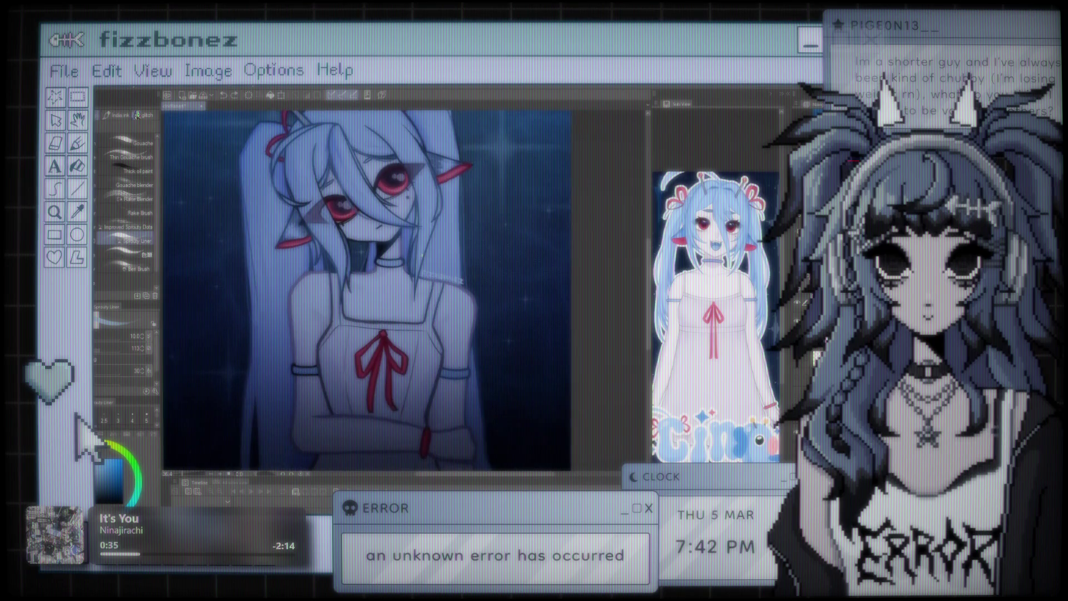
pyautogui.scroll(1, 448, 277)
pyautogui.scroll(1, 447, 277)
pyautogui.scroll(1, 448, 277)
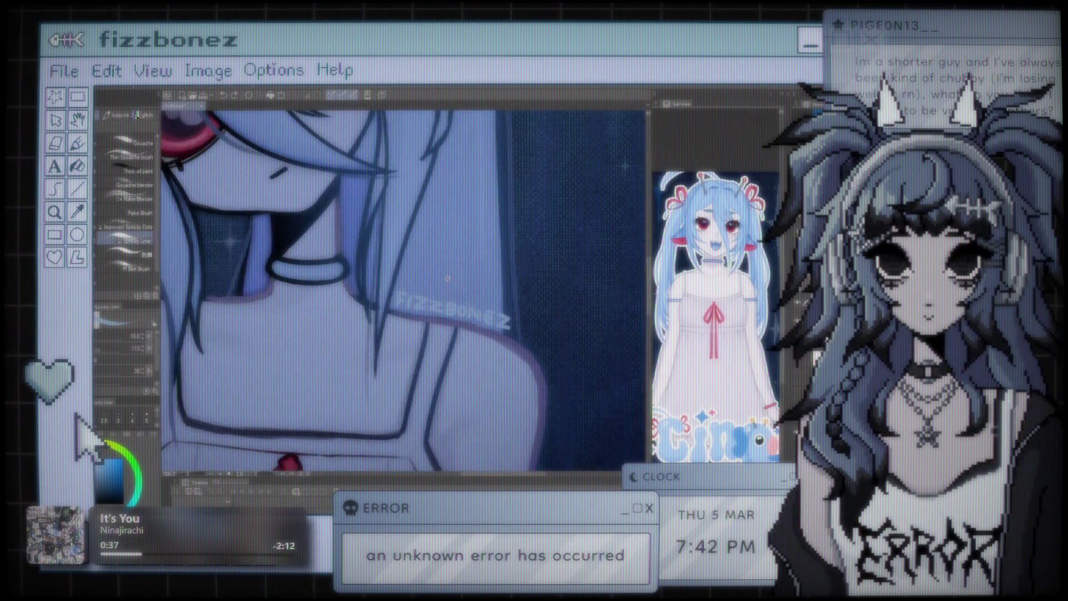
pyautogui.moveTo(448, 277); pyautogui.dragTo(405, 295)
pyautogui.scroll(1, 407, 294)
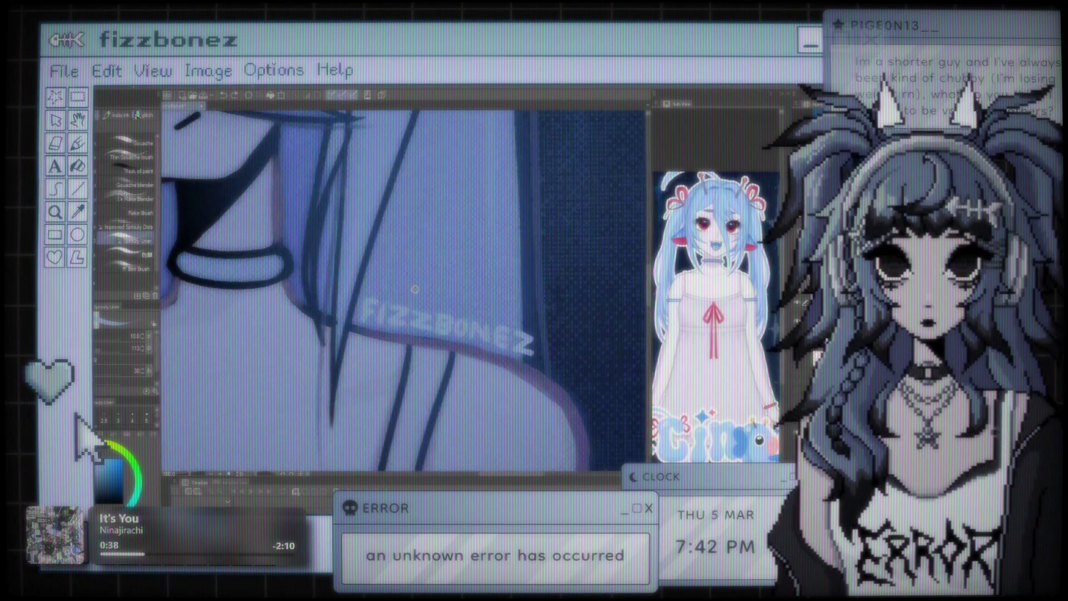
pyautogui.scroll(1, 404, 283)
pyautogui.moveTo(404, 279); pyautogui.dragTo(386, 265)
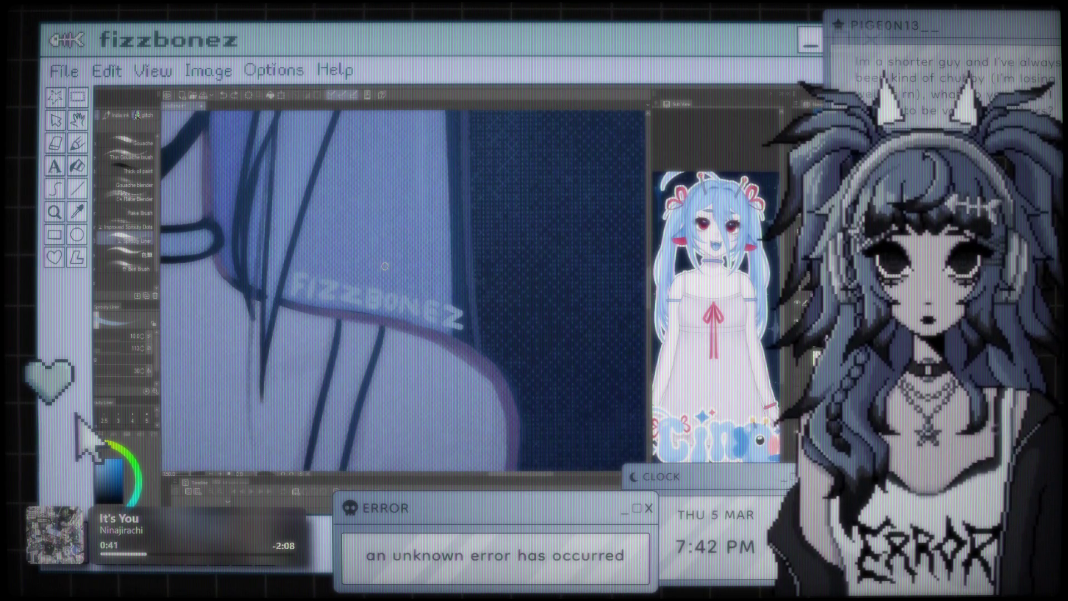
pyautogui.scroll(-1, 386, 261)
pyautogui.scroll(2, 398, 279)
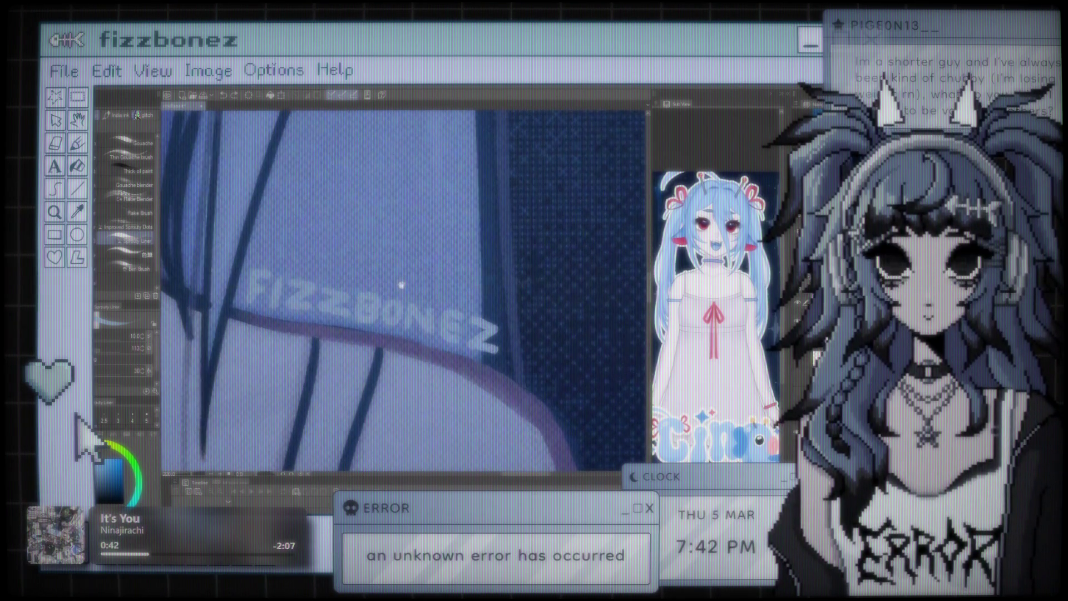
pyautogui.scroll(1, 362, 289)
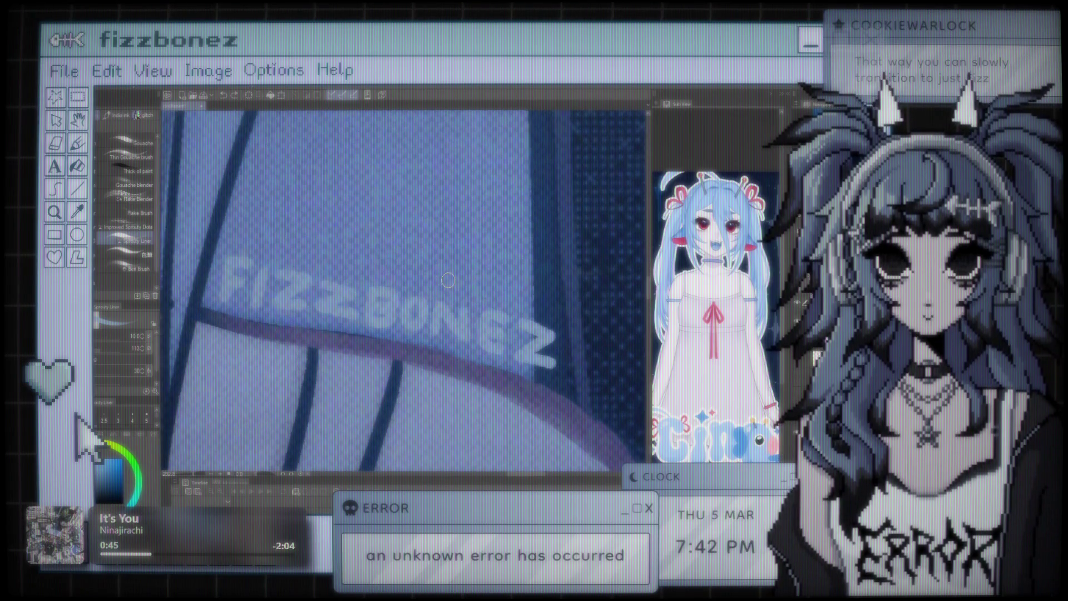
pyautogui.scroll(1, 448, 273)
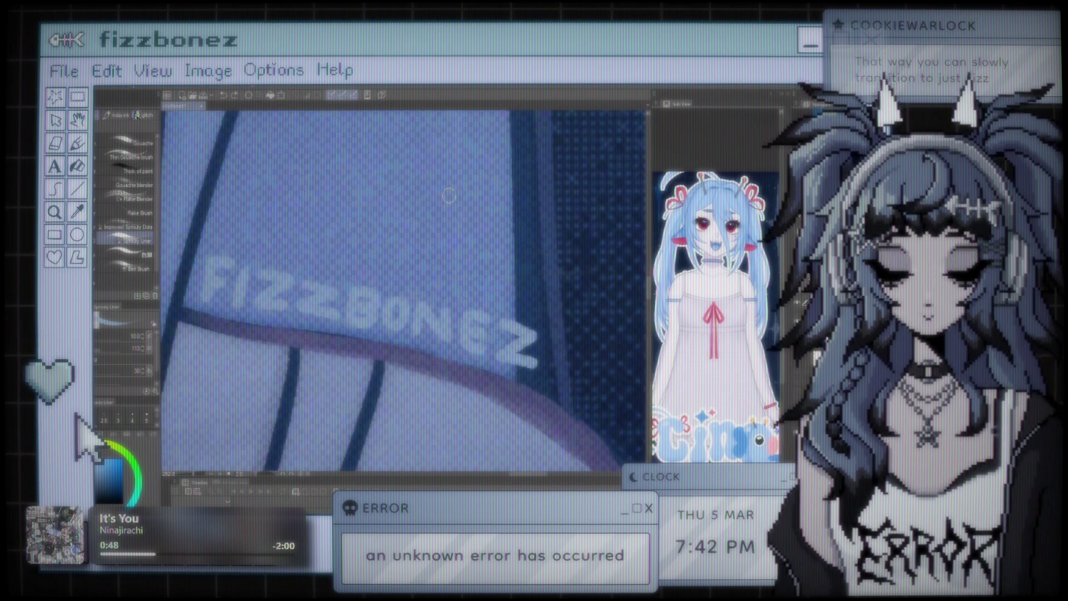
pyautogui.scroll(-2, 439, 218)
pyautogui.scroll(-1, 431, 240)
pyautogui.scroll(-2, 421, 261)
pyautogui.scroll(-1, 413, 282)
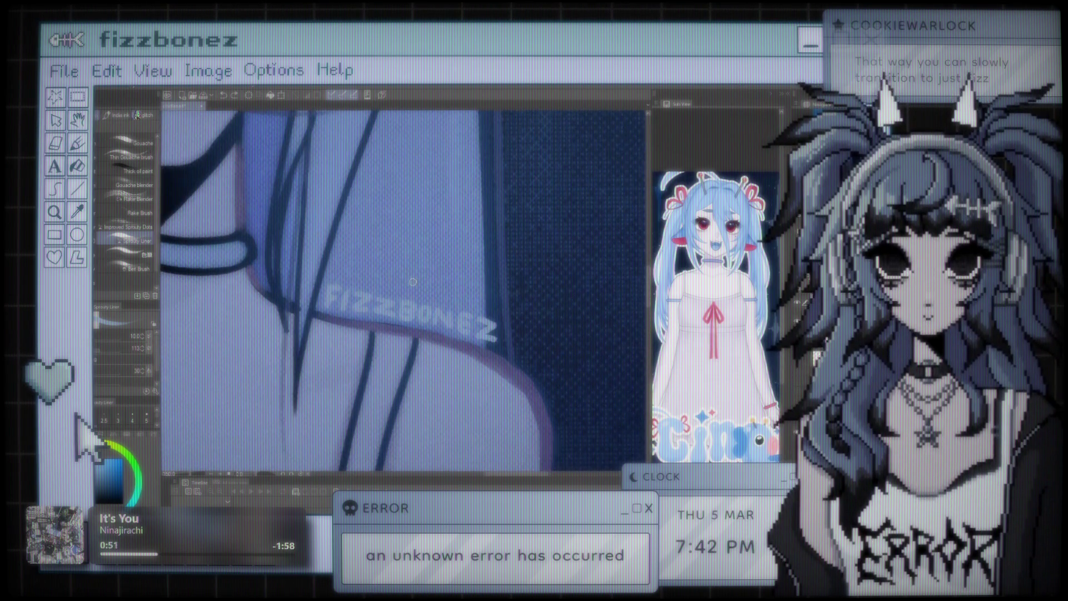
pyautogui.scroll(-2, 423, 259)
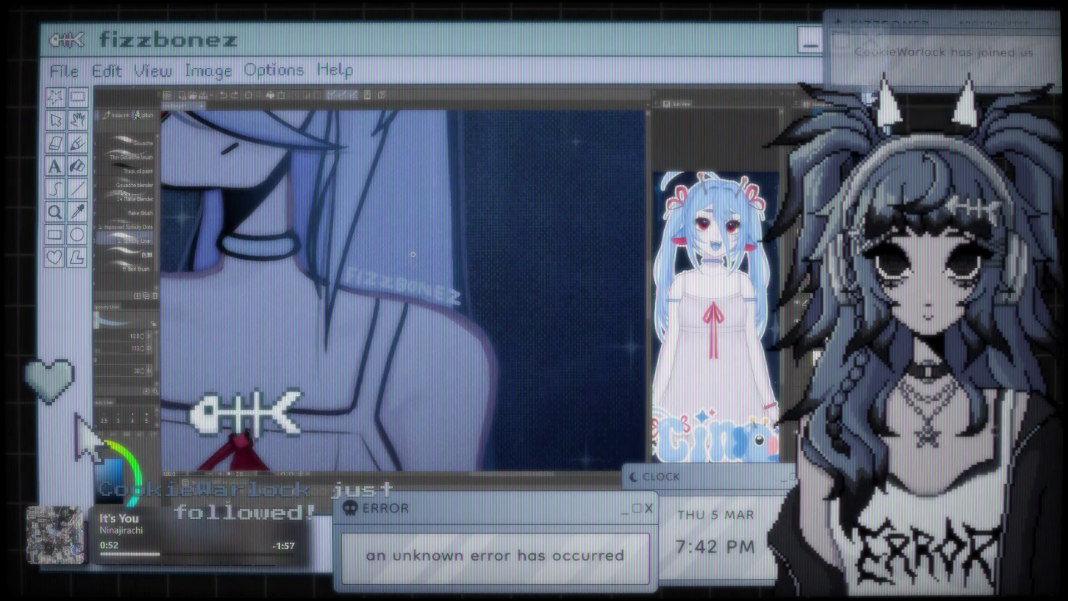
pyautogui.scroll(-1, 416, 255)
pyautogui.scroll(1, 416, 261)
pyautogui.scroll(2, 415, 266)
pyautogui.scroll(1, 414, 271)
pyautogui.scroll(1, 412, 277)
pyautogui.scroll(1, 412, 275)
pyautogui.scroll(-2, 412, 267)
pyautogui.scroll(-1, 409, 245)
pyautogui.scroll(1, 402, 239)
pyautogui.scroll(1, 397, 247)
pyautogui.scroll(1, 391, 257)
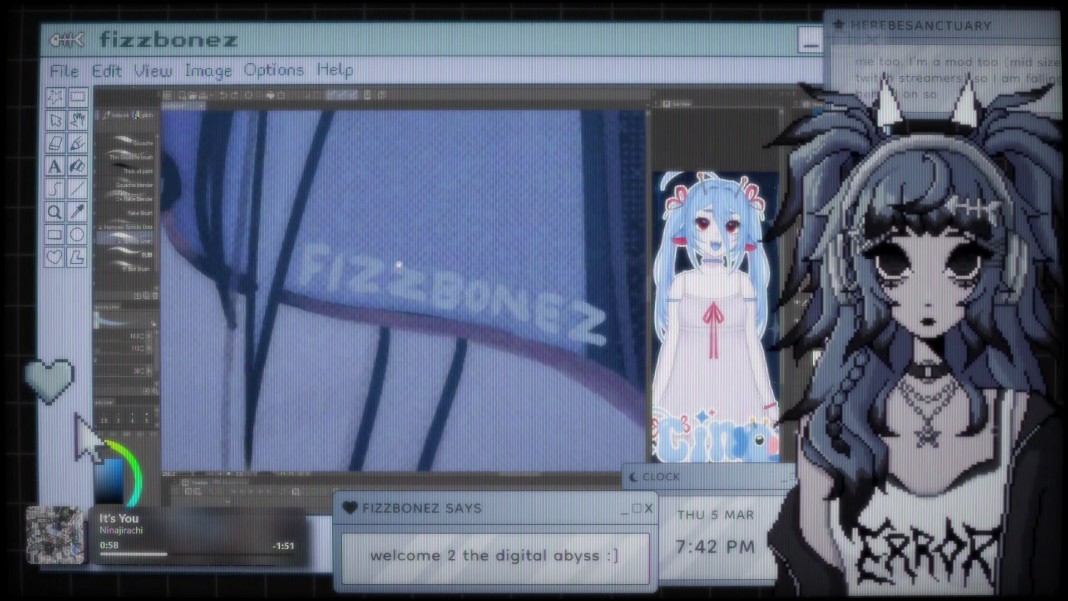
pyautogui.scroll(2, 384, 267)
pyautogui.scroll(-1, 367, 256)
pyautogui.scroll(-1, 351, 245)
pyautogui.scroll(-1, 348, 244)
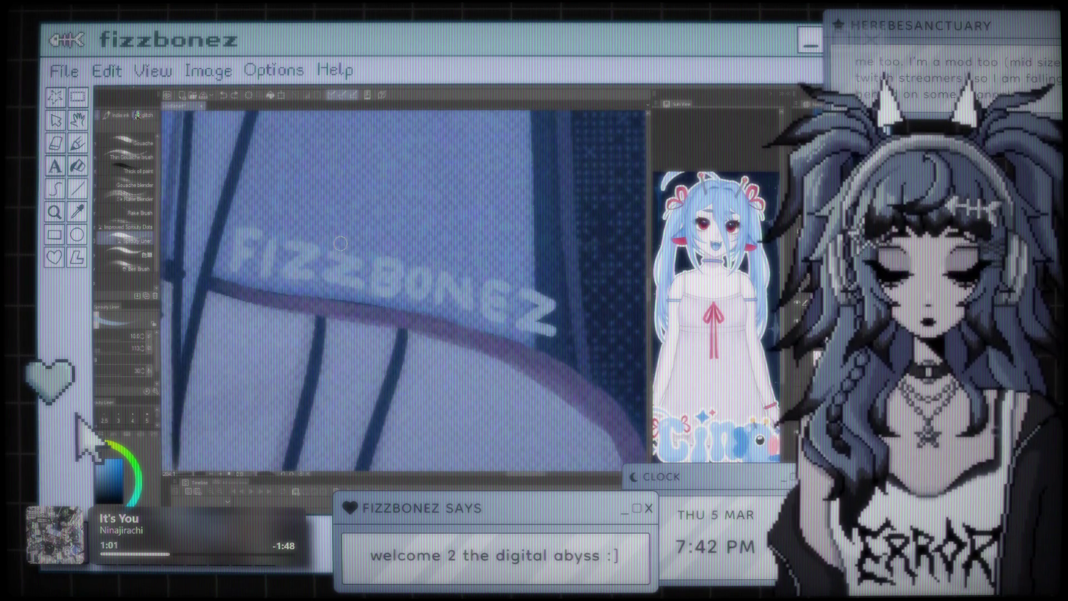
pyautogui.moveTo(345, 245); pyautogui.dragTo(334, 240)
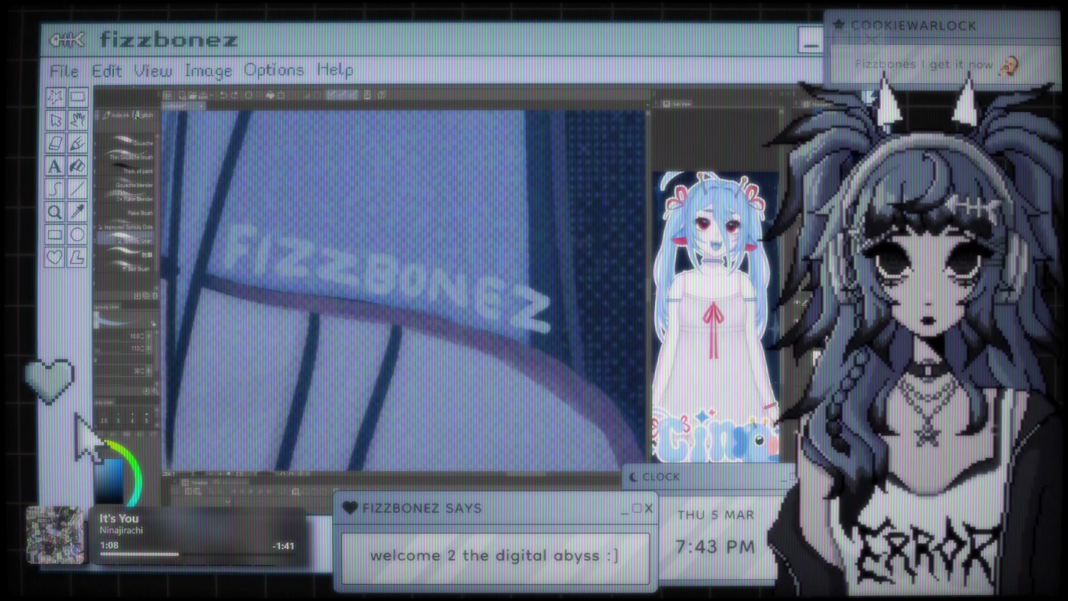
pyautogui.scroll(-1, 517, 356)
pyautogui.scroll(-1, 489, 333)
pyautogui.scroll(-1, 456, 311)
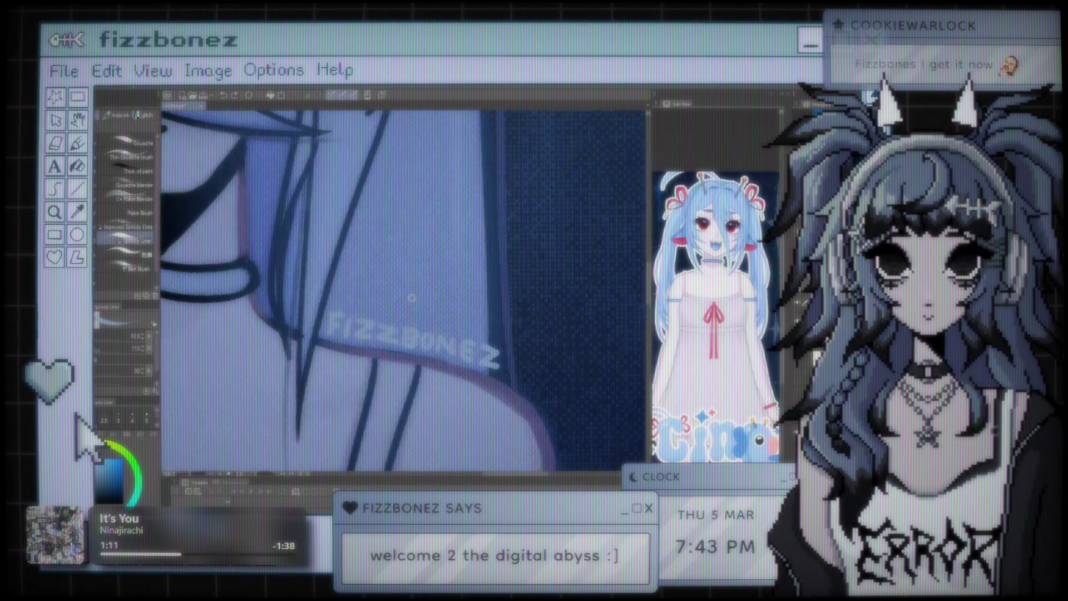
pyautogui.scroll(-1, 412, 284)
pyautogui.scroll(-2, 412, 284)
pyautogui.scroll(2, 434, 267)
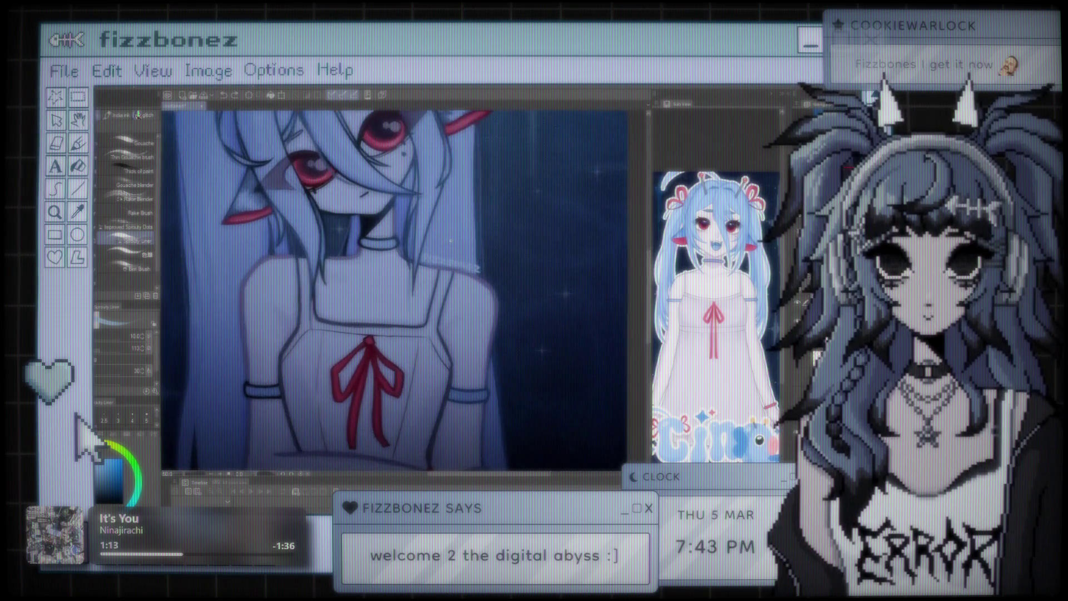
pyautogui.scroll(1, 455, 252)
pyautogui.scroll(2, 454, 251)
pyautogui.scroll(1, 444, 255)
pyautogui.scroll(-1, 422, 262)
pyautogui.scroll(-1, 429, 264)
pyautogui.scroll(-1, 434, 267)
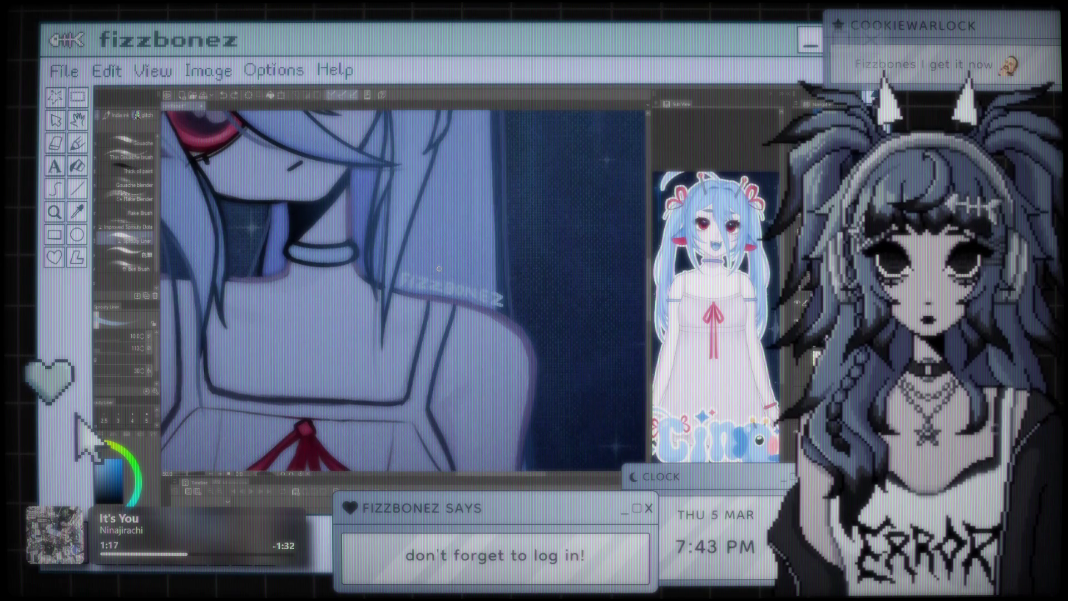
pyautogui.scroll(-1, 439, 269)
pyautogui.scroll(-1, 462, 273)
pyautogui.scroll(-1, 484, 279)
pyautogui.scroll(-1, 508, 283)
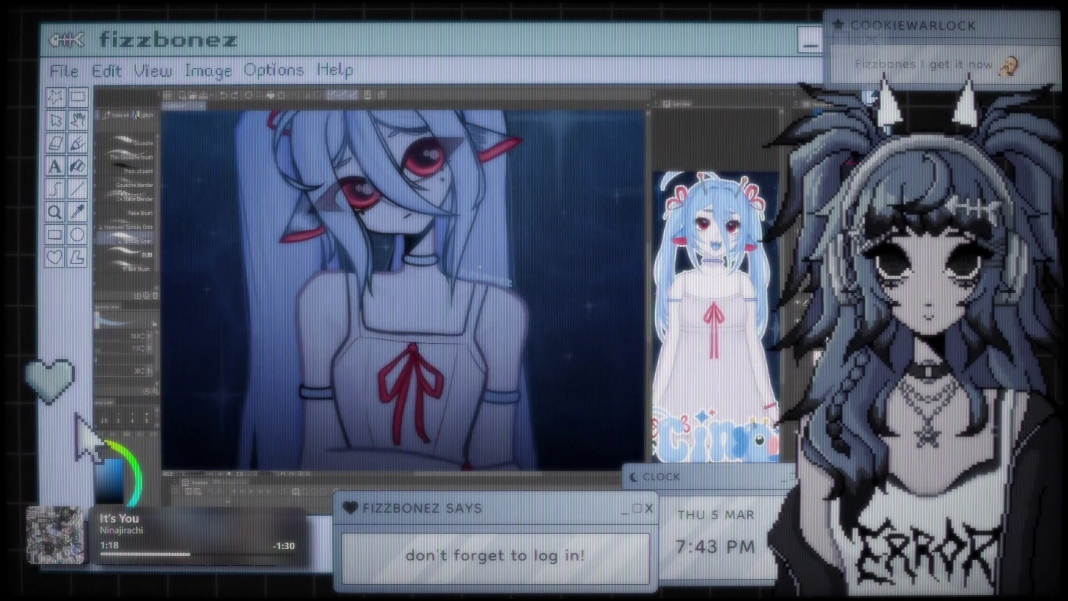
pyautogui.scroll(1, 456, 273)
pyautogui.scroll(2, 428, 275)
pyautogui.scroll(1, 403, 279)
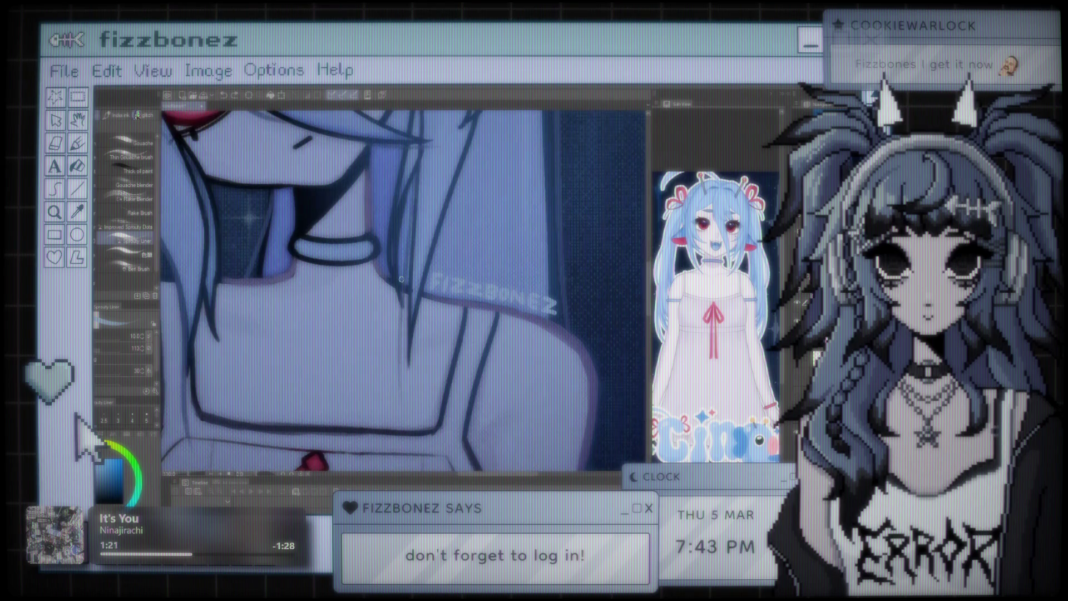
pyautogui.scroll(1, 398, 274)
pyautogui.scroll(1, 396, 269)
pyautogui.scroll(1, 394, 264)
pyautogui.scroll(1, 391, 257)
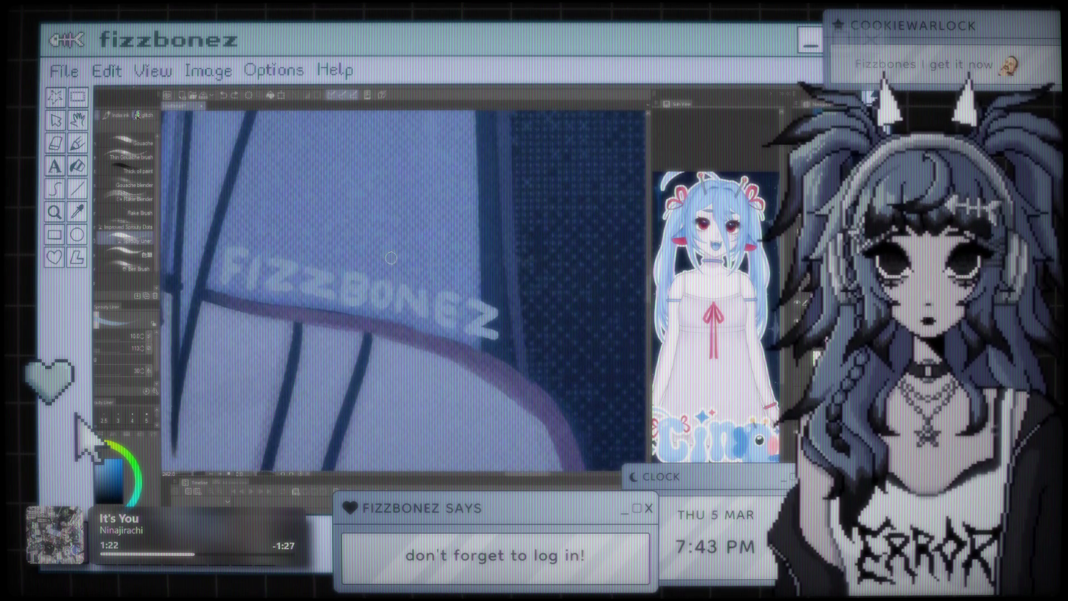
pyautogui.scroll(1, 406, 250)
pyautogui.scroll(1, 421, 242)
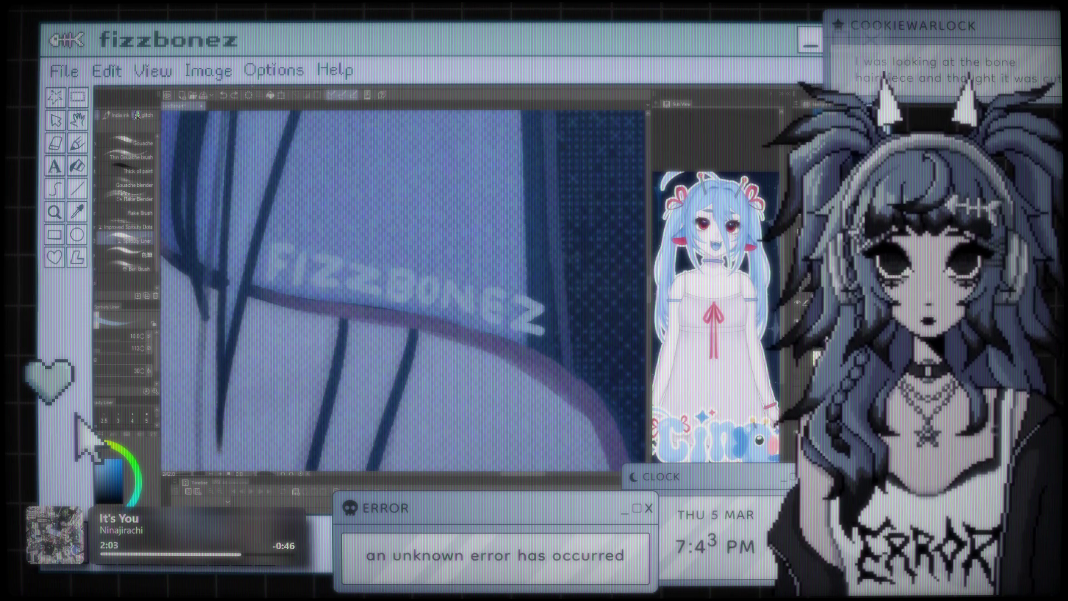
pyautogui.scroll(1, 397, 297)
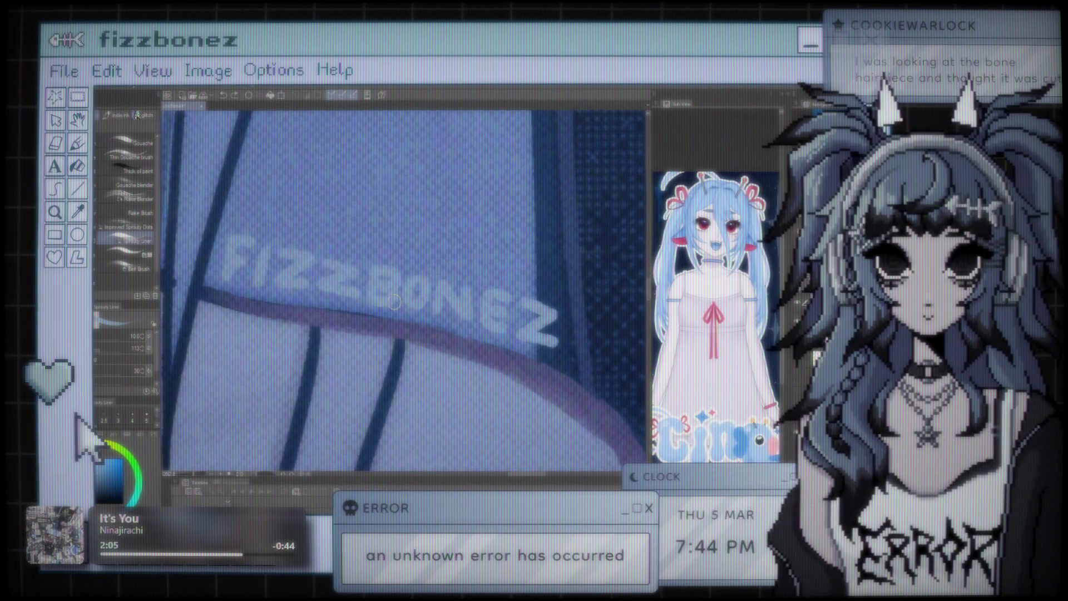
pyautogui.press('e')
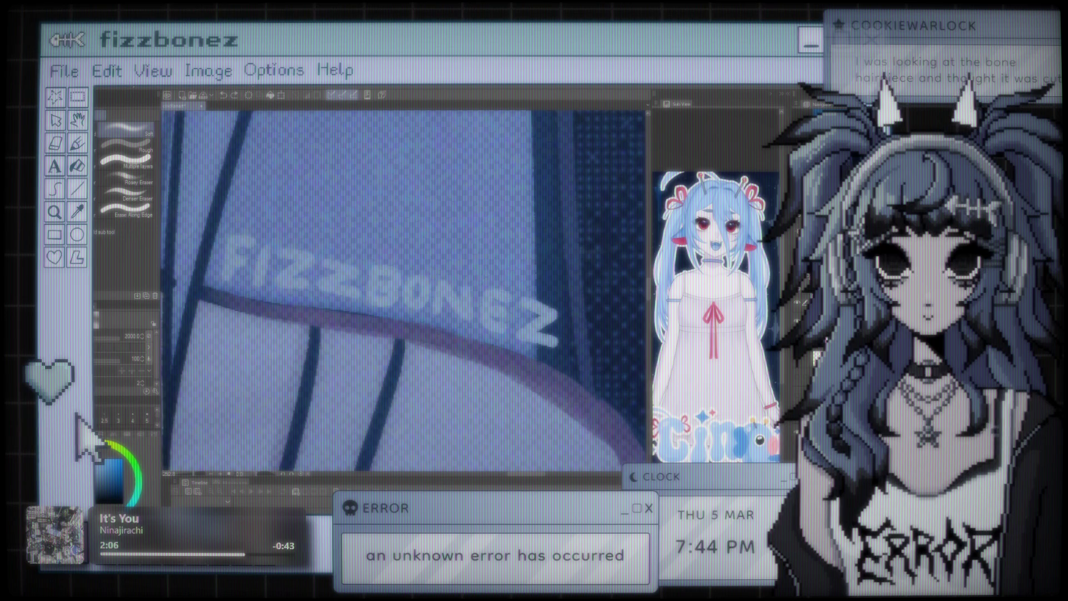
pyautogui.scroll(-3, 459, 286)
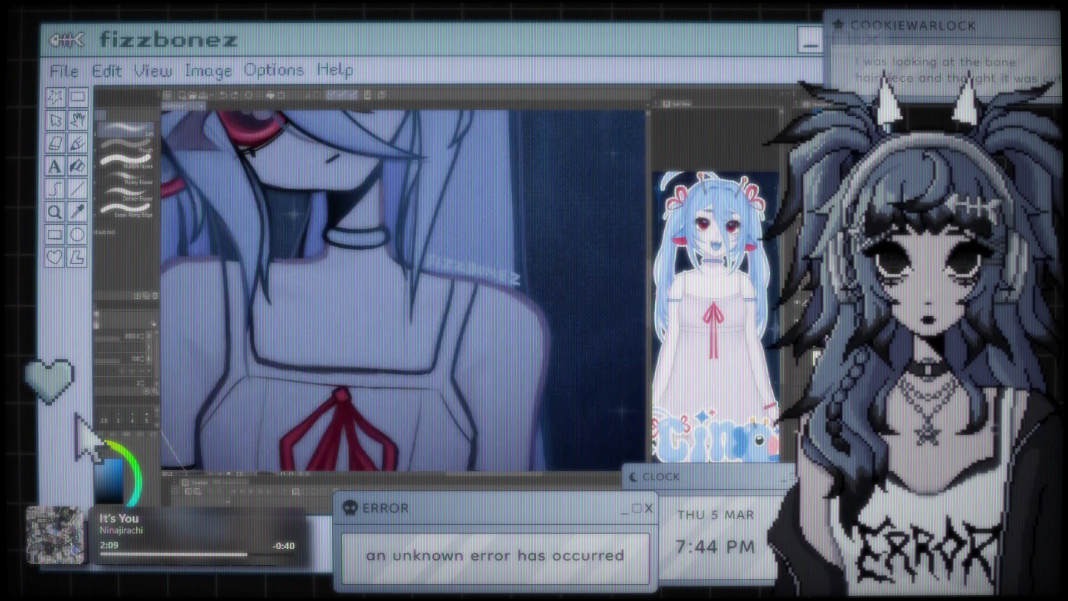
pyautogui.scroll(-2, 459, 286)
pyautogui.scroll(-2, 459, 287)
pyautogui.scroll(-2, 460, 287)
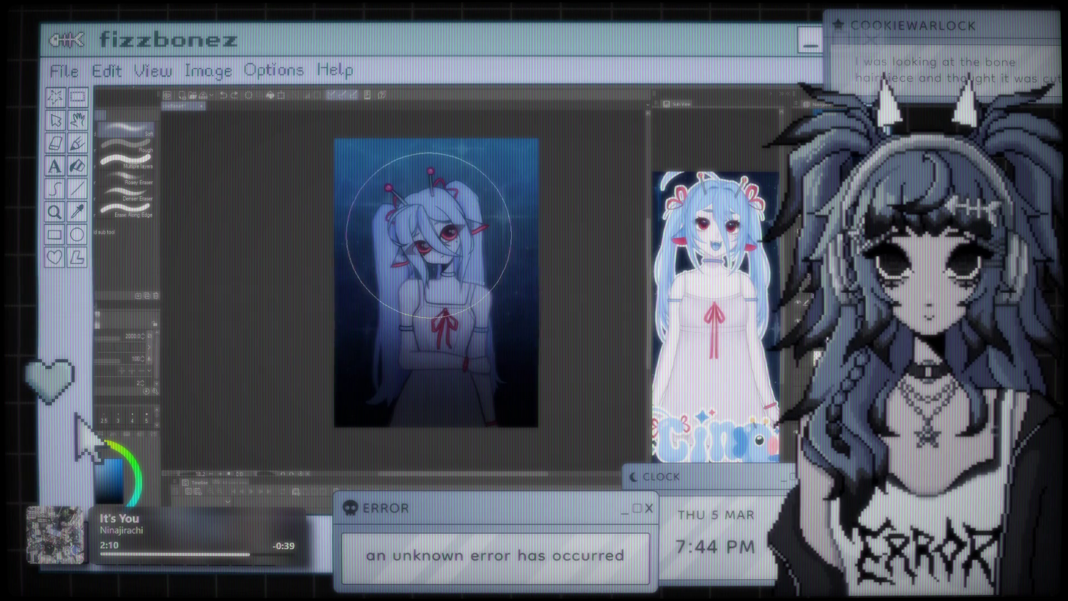
pyautogui.scroll(2, 429, 305)
pyautogui.scroll(1, 381, 252)
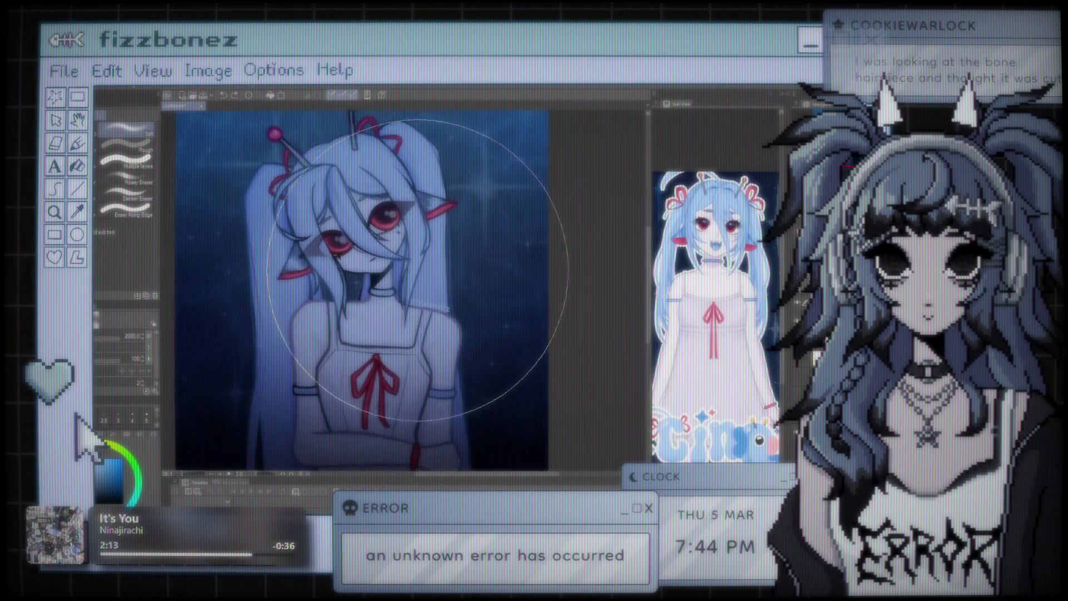
pyautogui.scroll(3, 380, 251)
pyautogui.scroll(2, 381, 252)
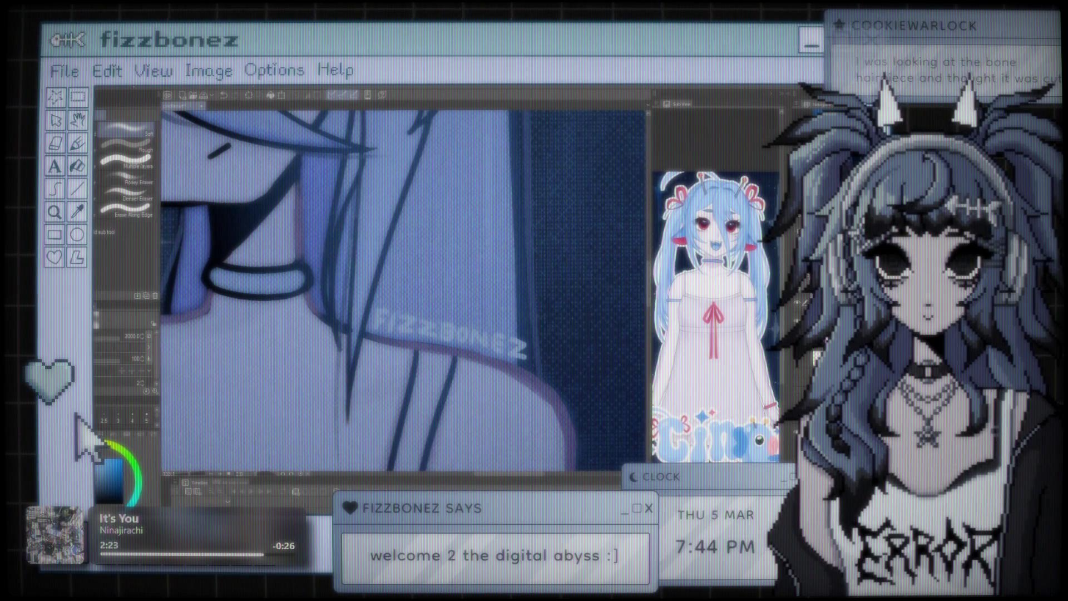
pyautogui.click(136, 115)
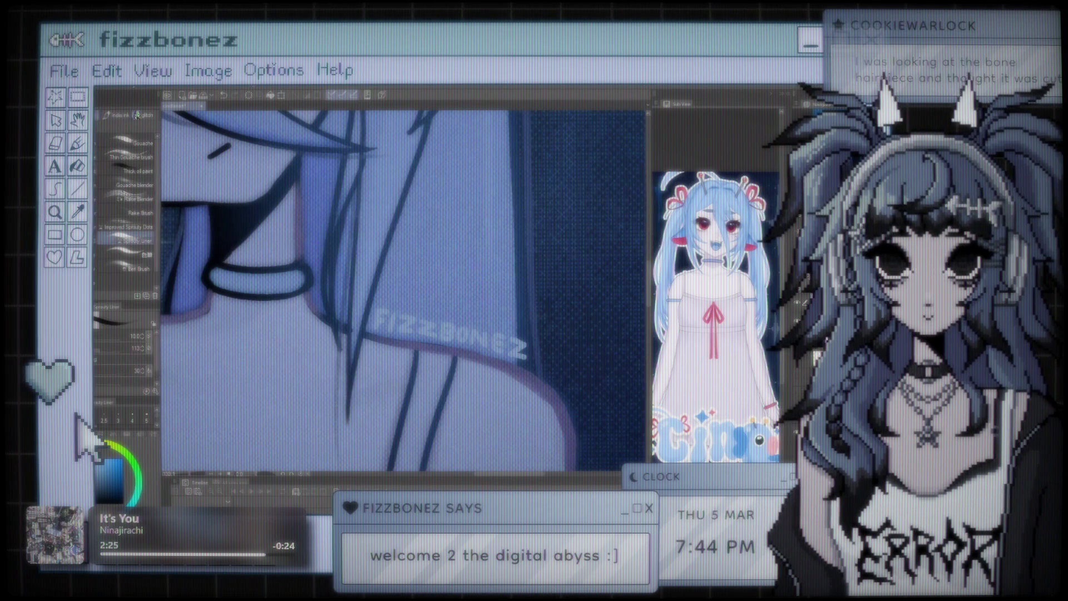
# - Switch to the Pen brushes and undo the dark lettering so the signature stays faint
pyautogui.press('p')
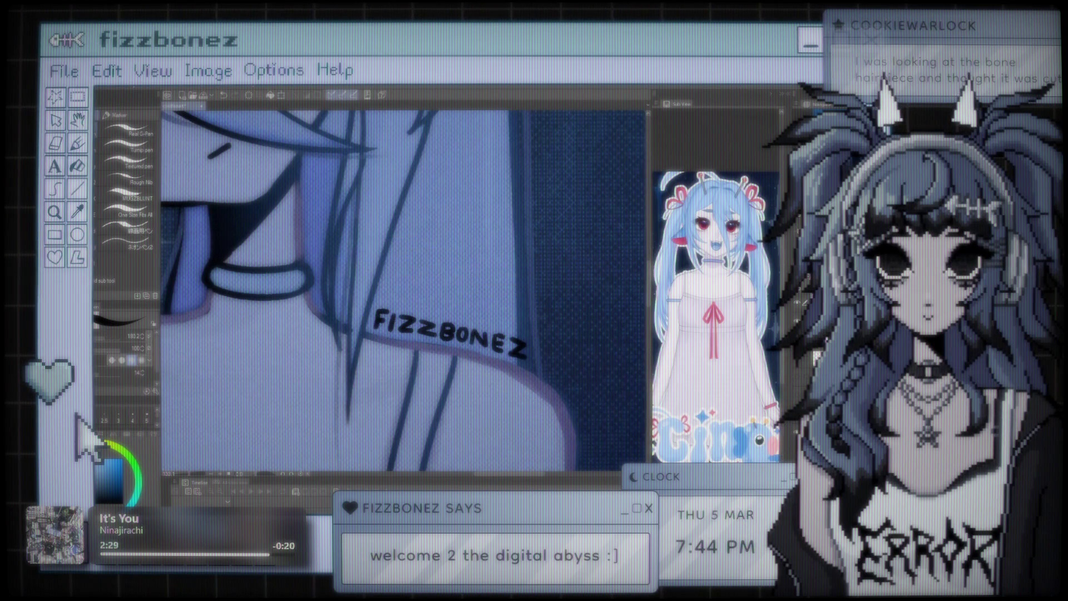
pyautogui.hotkey('ctrl', 'z')
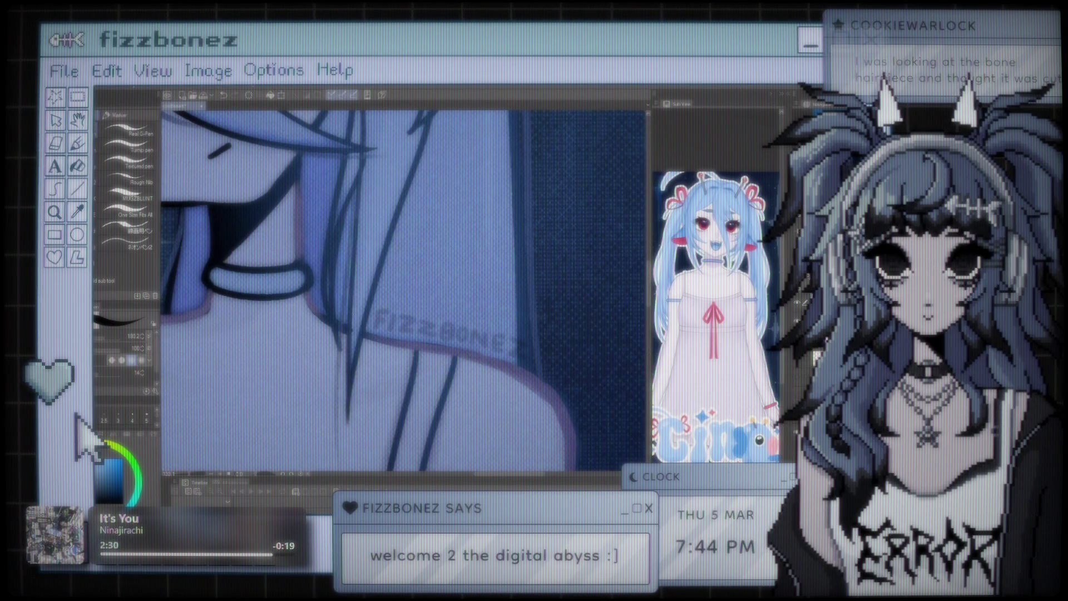
pyautogui.scroll(-3, 490, 198)
pyautogui.scroll(-3, 490, 199)
pyautogui.scroll(-3, 490, 199)
pyautogui.scroll(2, 490, 198)
pyautogui.scroll(2, 487, 199)
pyautogui.scroll(2, 479, 200)
pyautogui.scroll(2, 476, 205)
pyautogui.scroll(2, 500, 267)
pyautogui.scroll(2, 453, 278)
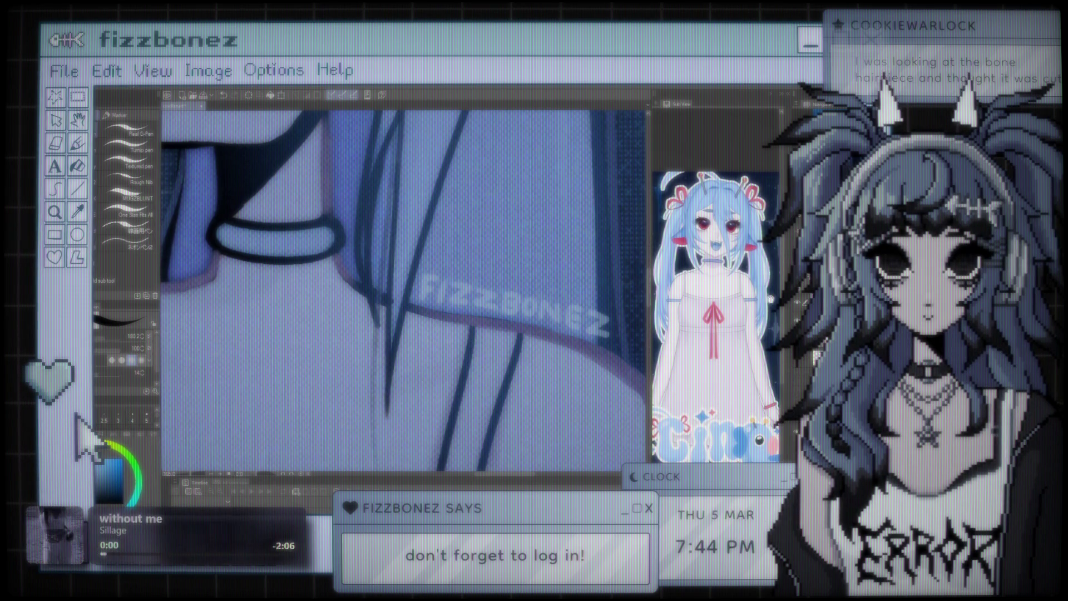
# - Zoom in and out around the canvas to inspect the faint signature
pyautogui.scroll(-5, 570, 245)
pyautogui.scroll(-5, 570, 245)
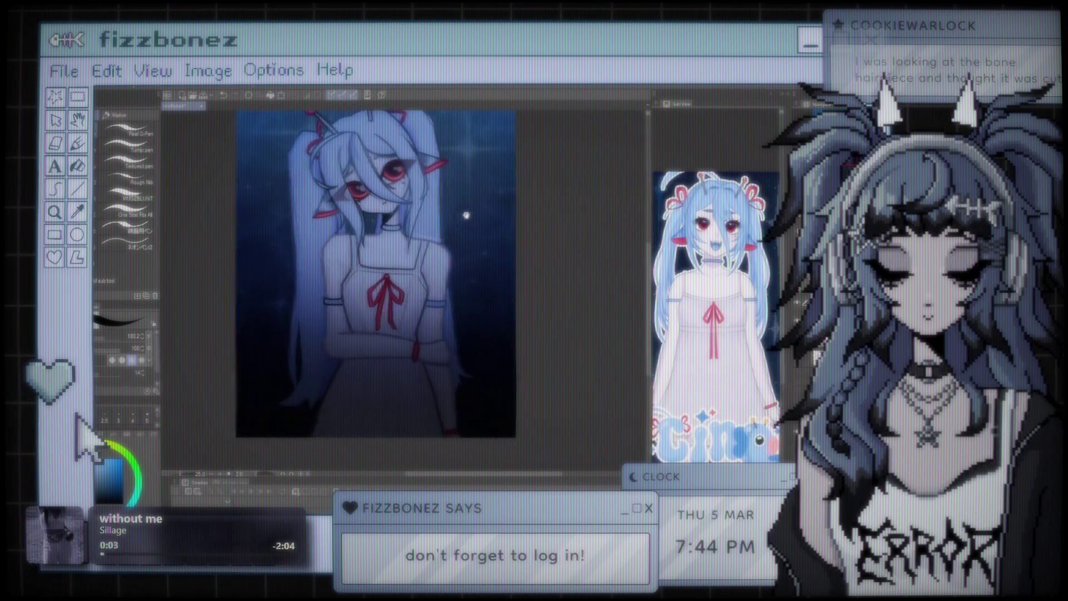
pyautogui.scroll(1, 498, 226)
pyautogui.scroll(2, 499, 227)
pyautogui.scroll(2, 598, 246)
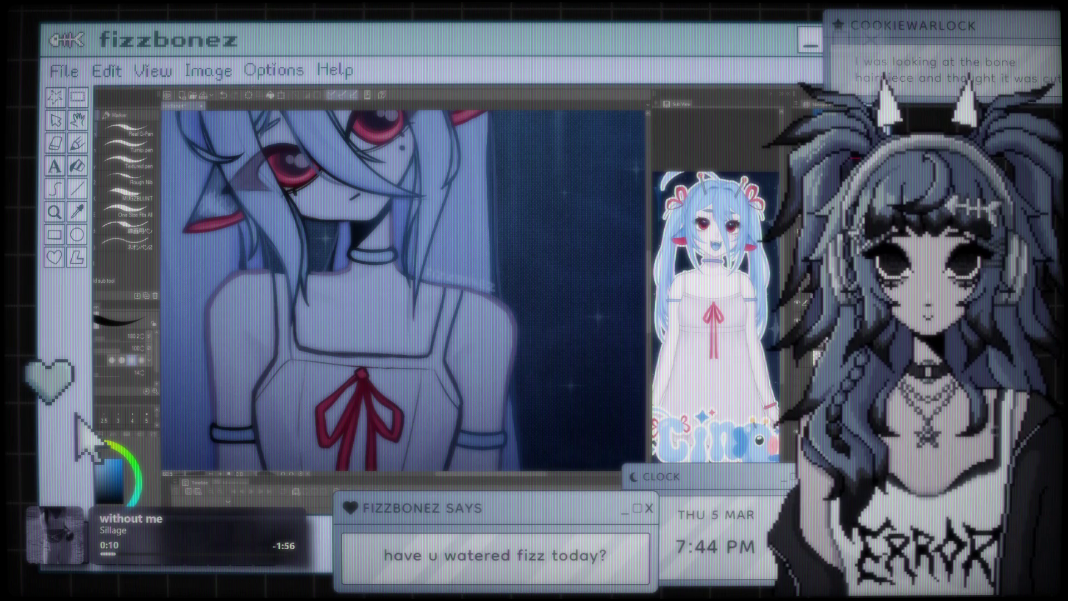
pyautogui.scroll(-5, 538, 219)
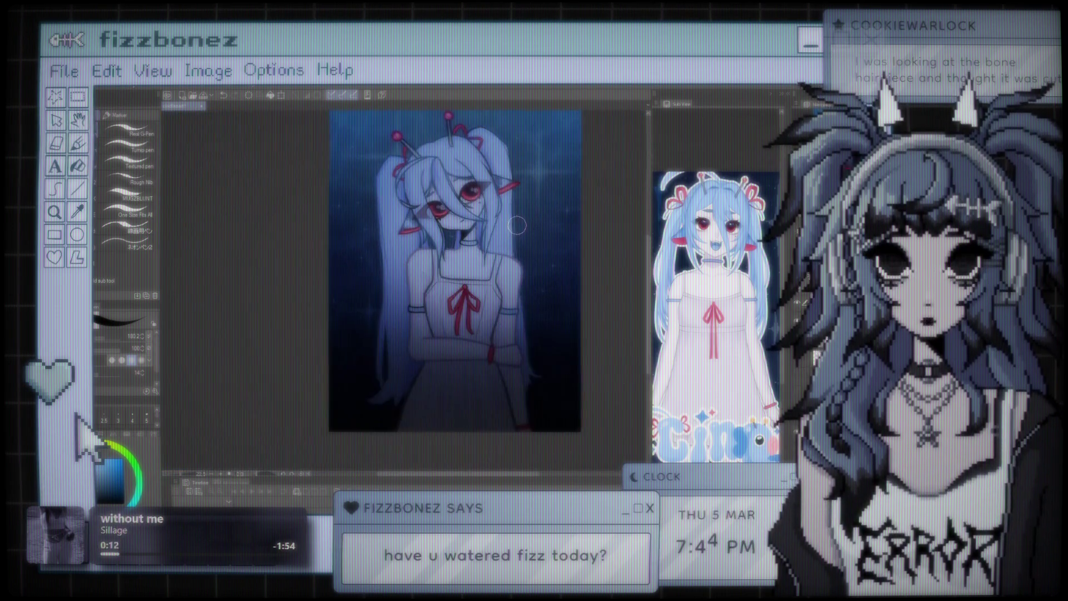
pyautogui.scroll(5, 537, 219)
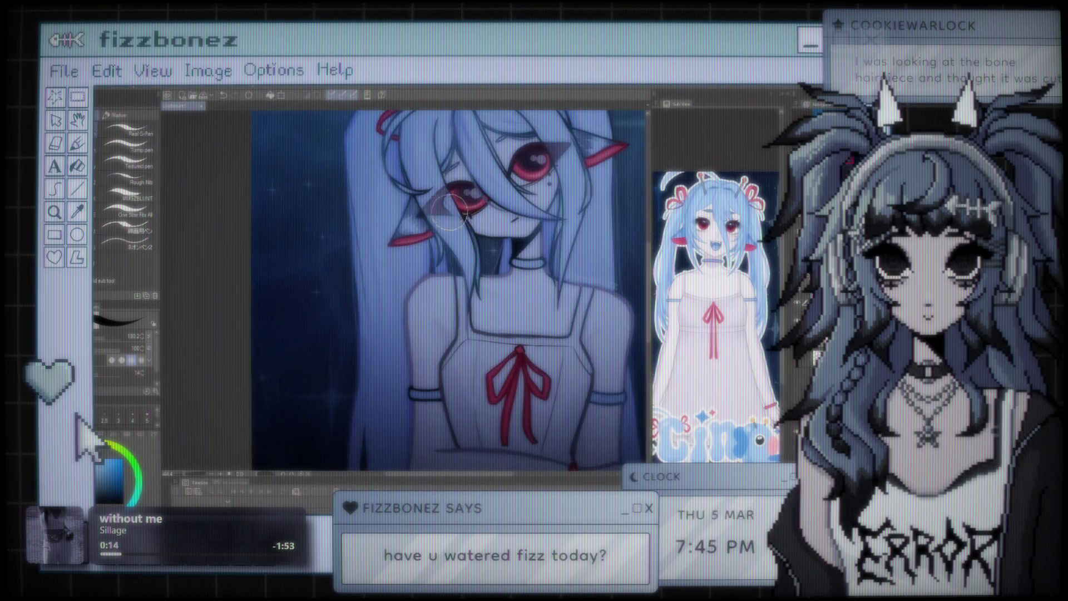
pyautogui.scroll(4, 501, 304)
pyautogui.scroll(3, 453, 326)
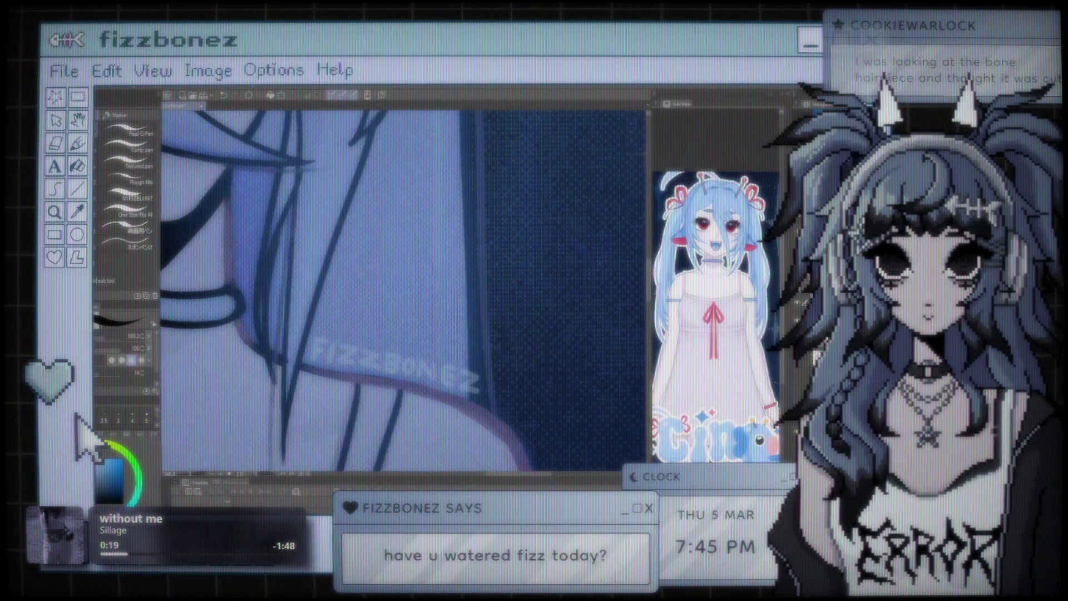
# - Narrow the FIZZBONEZ signature horizontally with Free Transform and confirm it
pyautogui.hotkey('ctrl', 't')
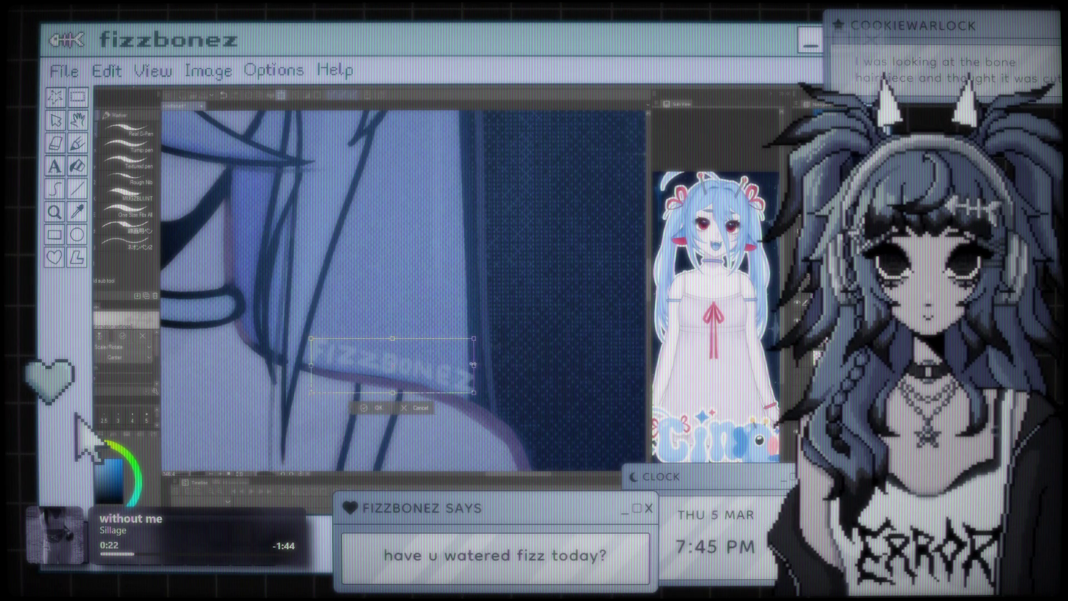
pyautogui.moveTo(470, 365); pyautogui.dragTo(458, 362)
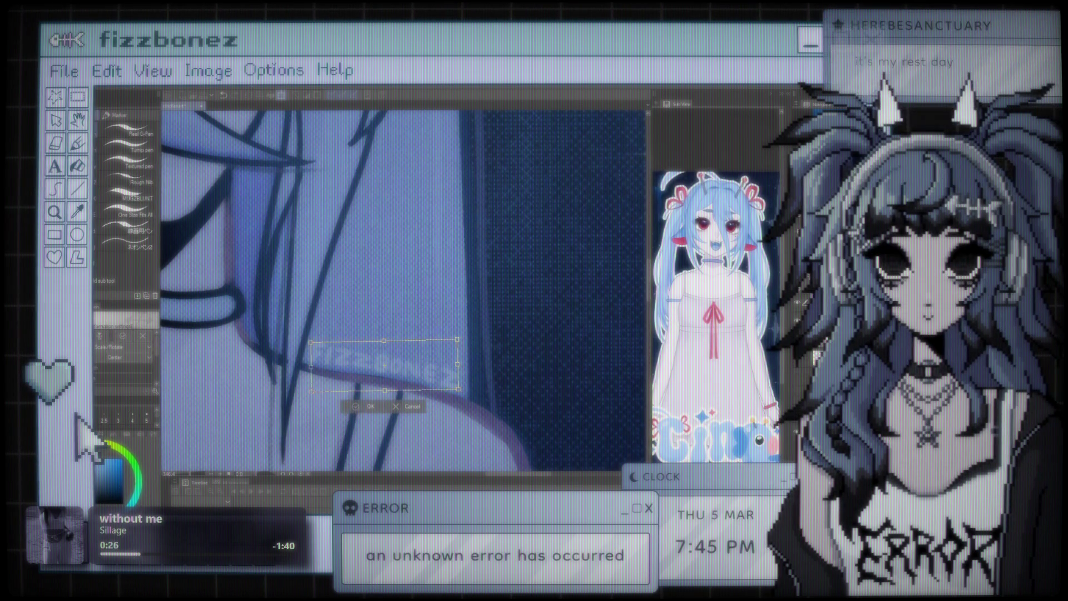
pyautogui.click(367, 404)
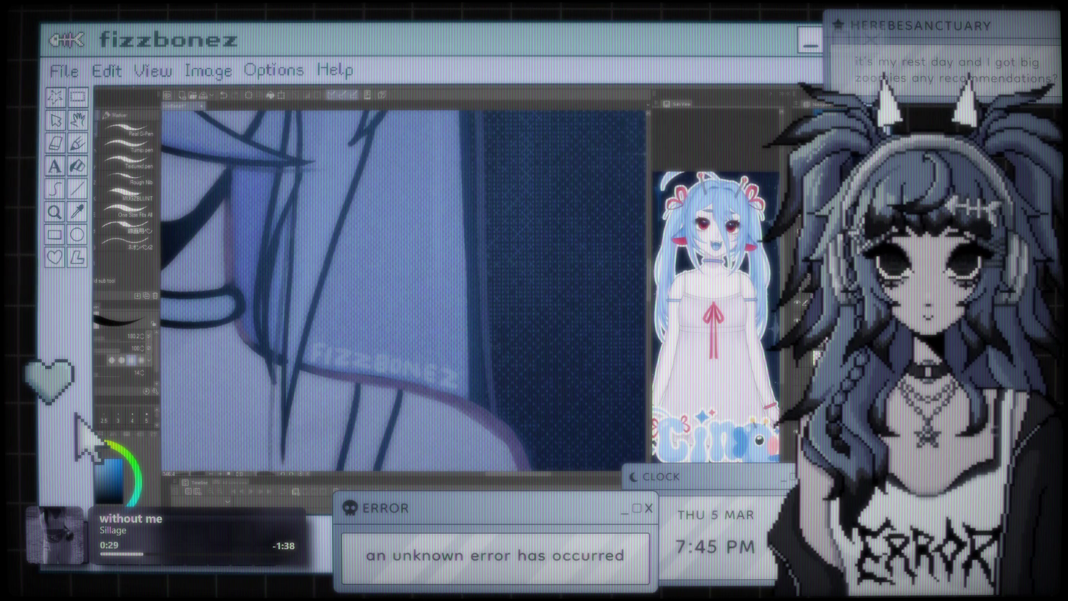
pyautogui.scroll(-2, 462, 272)
pyautogui.scroll(-1, 463, 272)
pyautogui.scroll(-1, 463, 272)
pyautogui.scroll(-1, 462, 272)
pyautogui.scroll(1, 463, 272)
pyautogui.scroll(1, 462, 272)
pyautogui.scroll(1, 462, 272)
pyautogui.scroll(1, 463, 272)
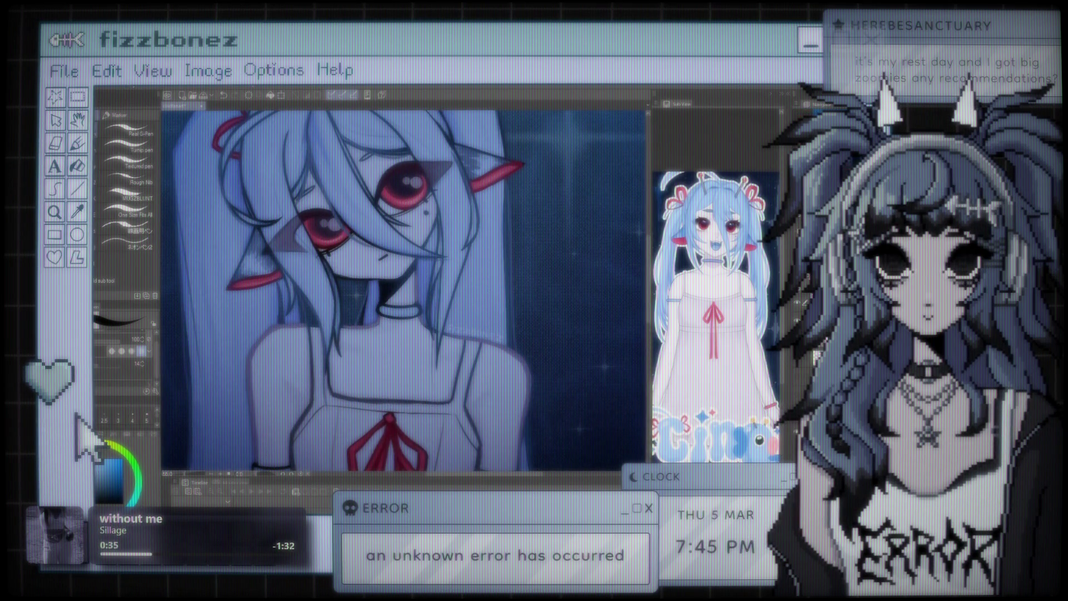
pyautogui.scroll(2, 414, 376)
pyautogui.scroll(-2, 495, 331)
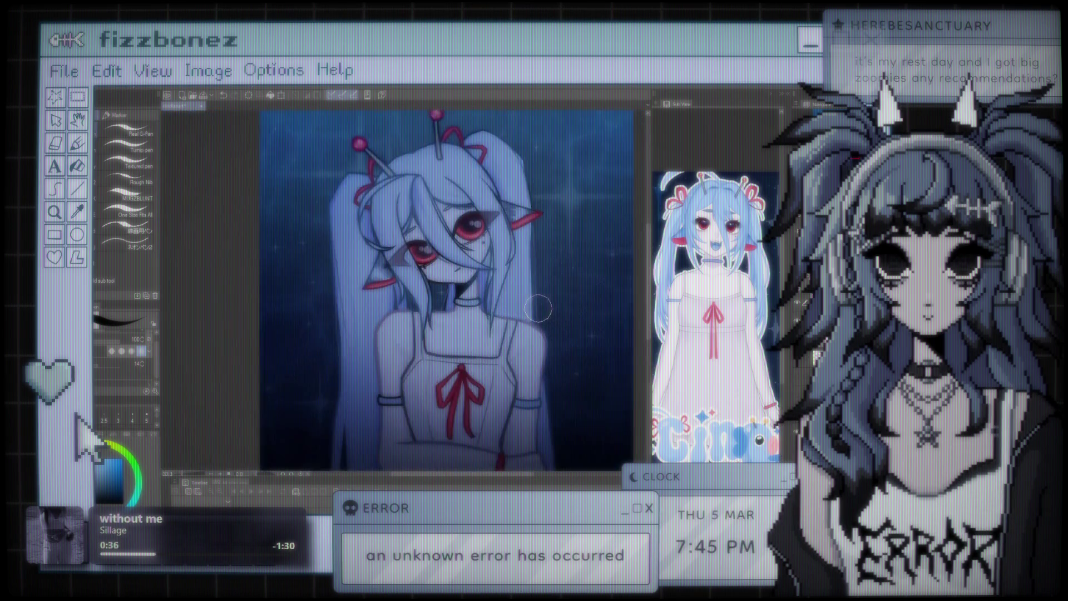
# - Check the signature at several zoom levels and switch to the Eraser tool
pyautogui.scroll(-1, 500, 294)
pyautogui.scroll(-1, 505, 262)
pyautogui.scroll(-1, 508, 259)
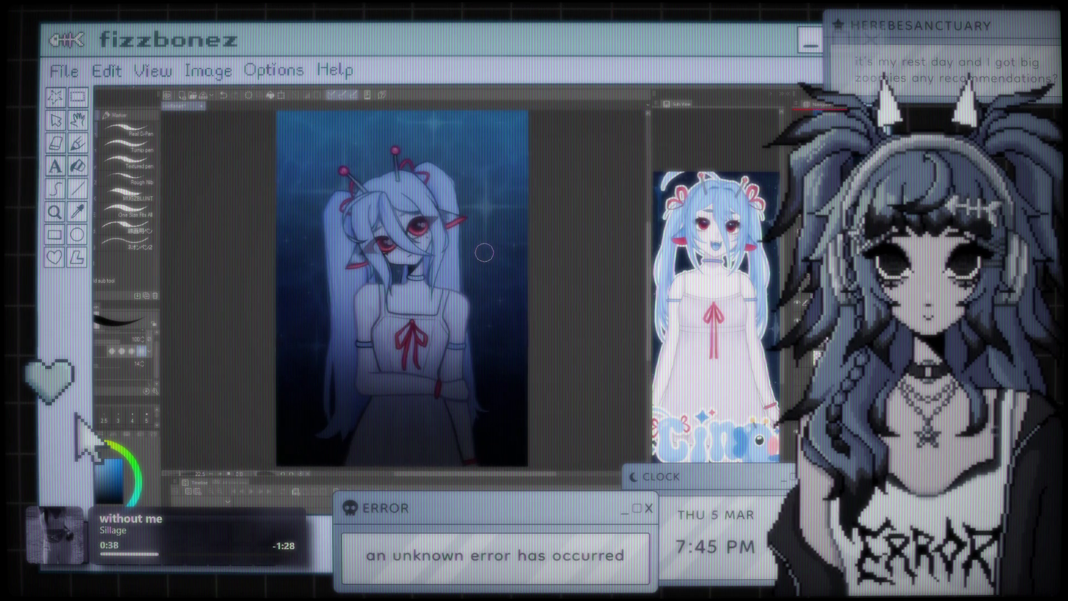
pyautogui.scroll(1, 484, 253)
pyautogui.scroll(1, 478, 311)
pyautogui.scroll(2, 467, 389)
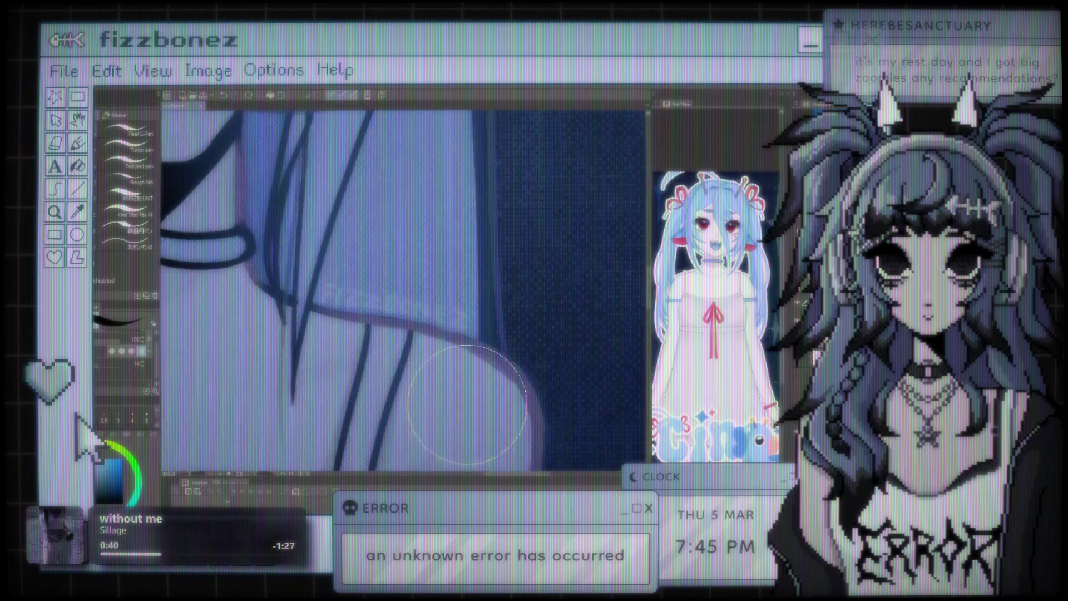
pyautogui.scroll(2, 445, 306)
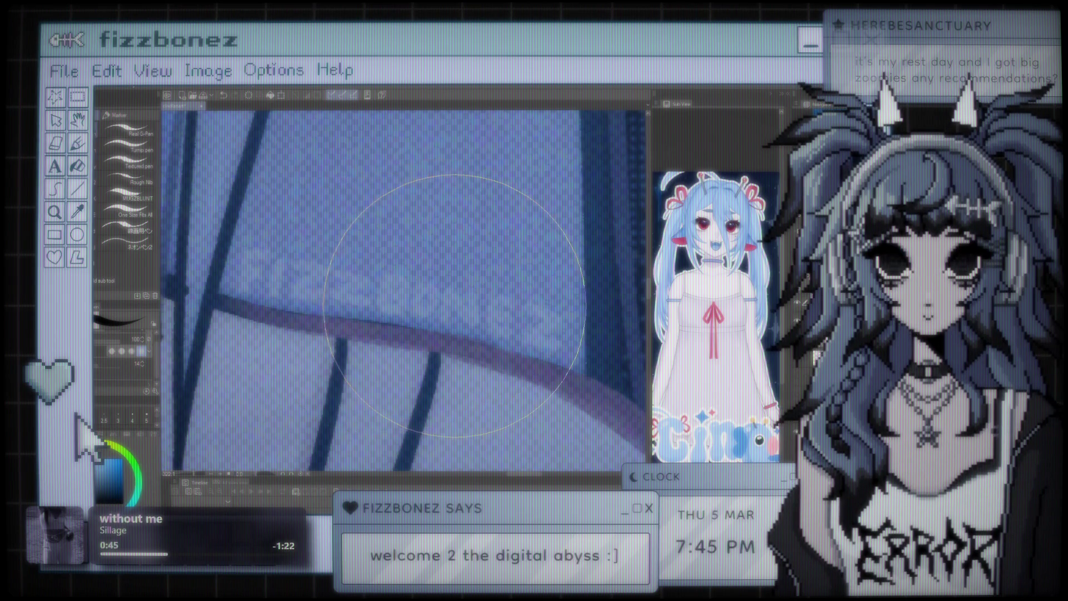
pyautogui.press('e')
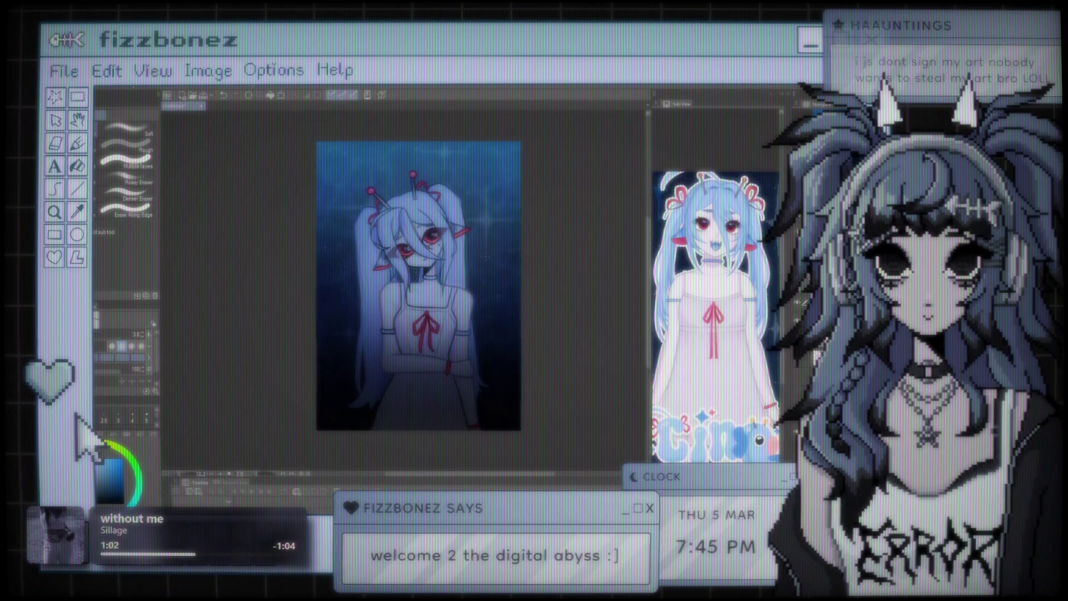
pyautogui.moveTo(483, 256); pyautogui.dragTo(477, 241)
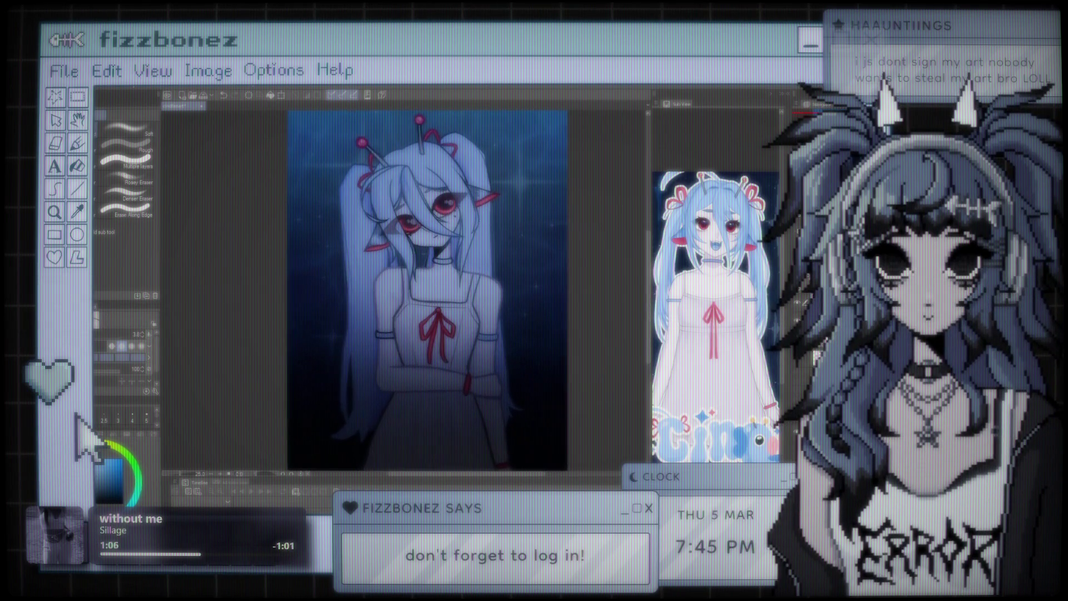
pyautogui.hotkey('ctrl', '+')
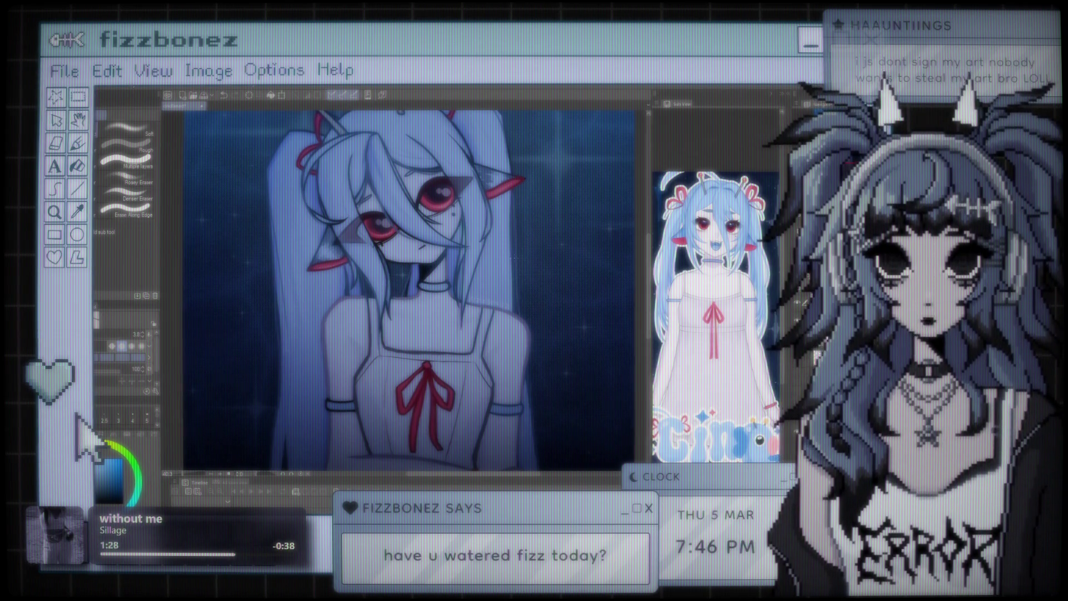
pyautogui.scroll(3, 531, 278)
pyautogui.scroll(2, 531, 278)
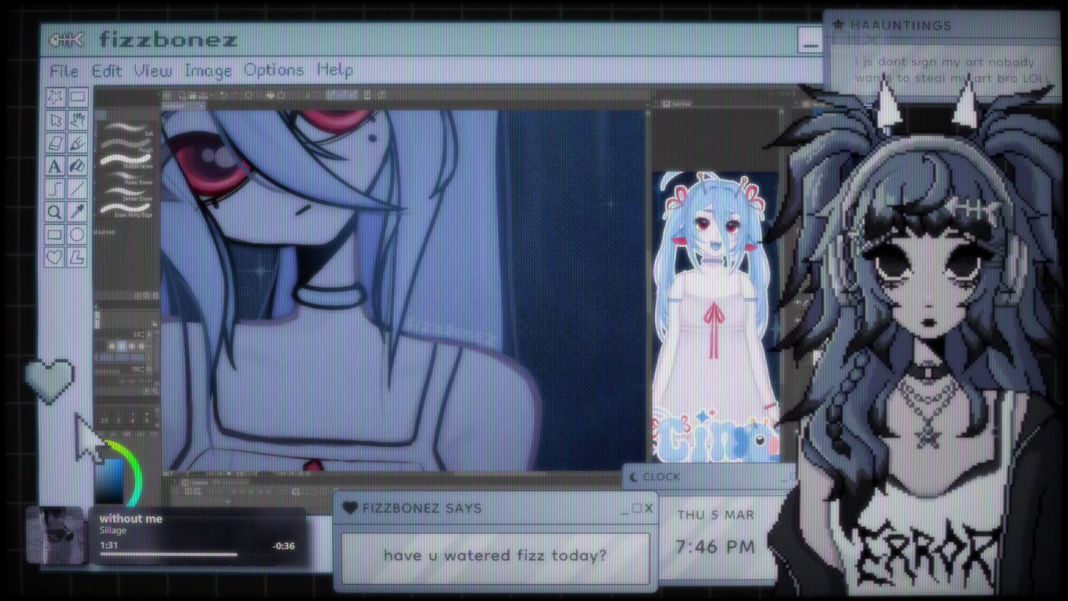
pyautogui.press('k')
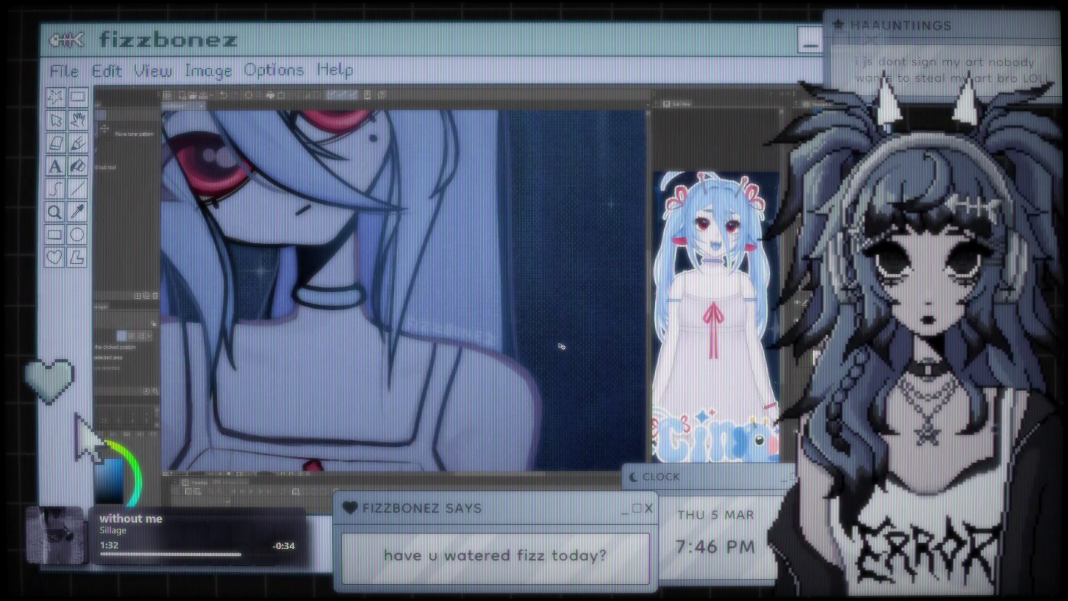
pyautogui.scroll(-3, 472, 318)
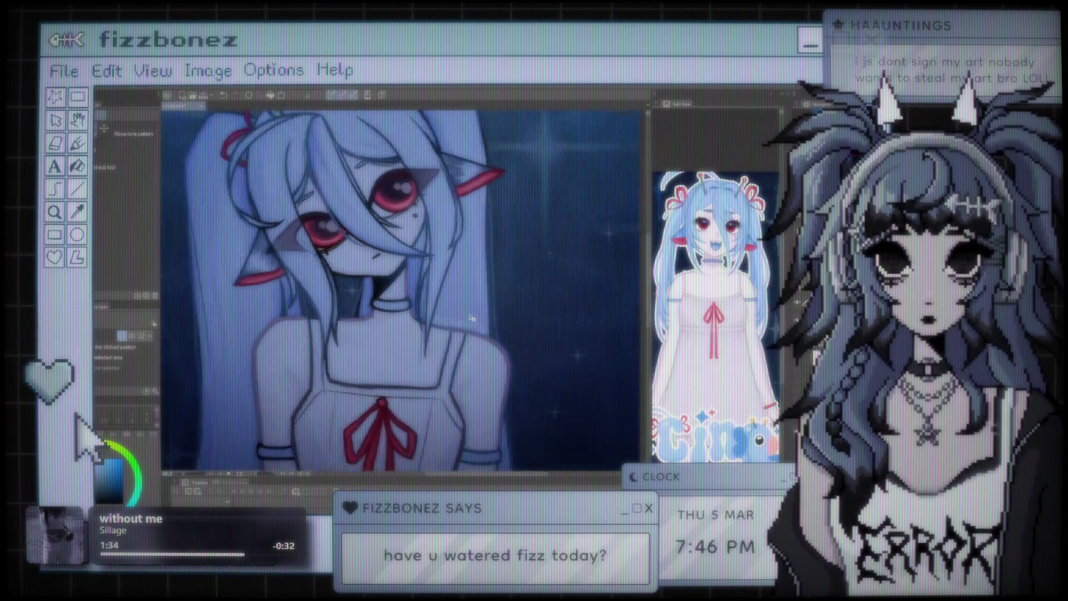
pyautogui.scroll(-3, 475, 294)
pyautogui.scroll(1, 481, 273)
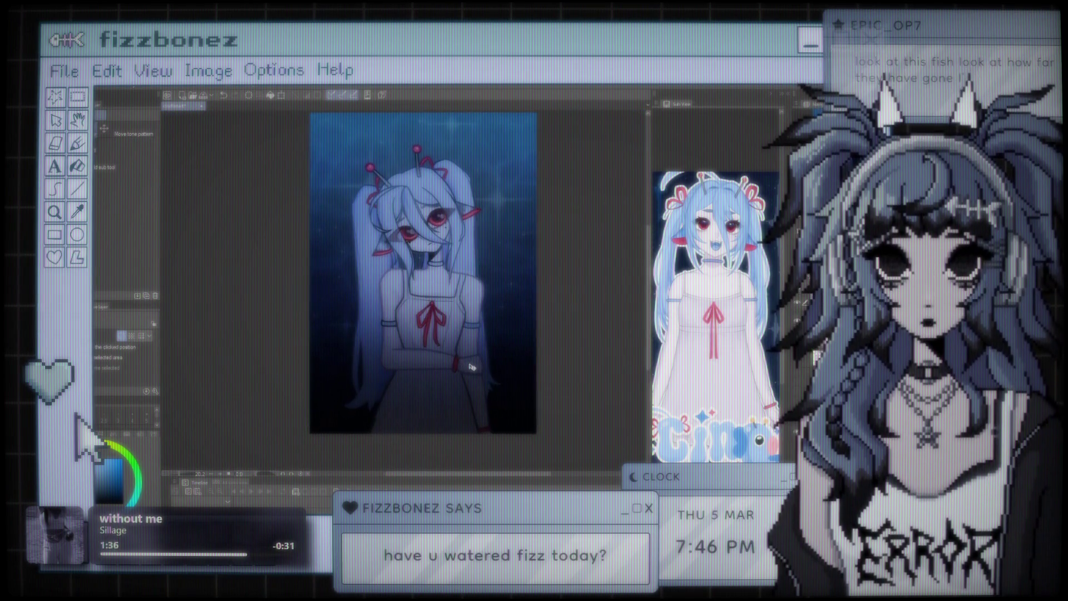
pyautogui.scroll(-1, 483, 290)
pyautogui.scroll(2, 489, 314)
pyautogui.scroll(-1, 489, 314)
pyautogui.scroll(1, 479, 303)
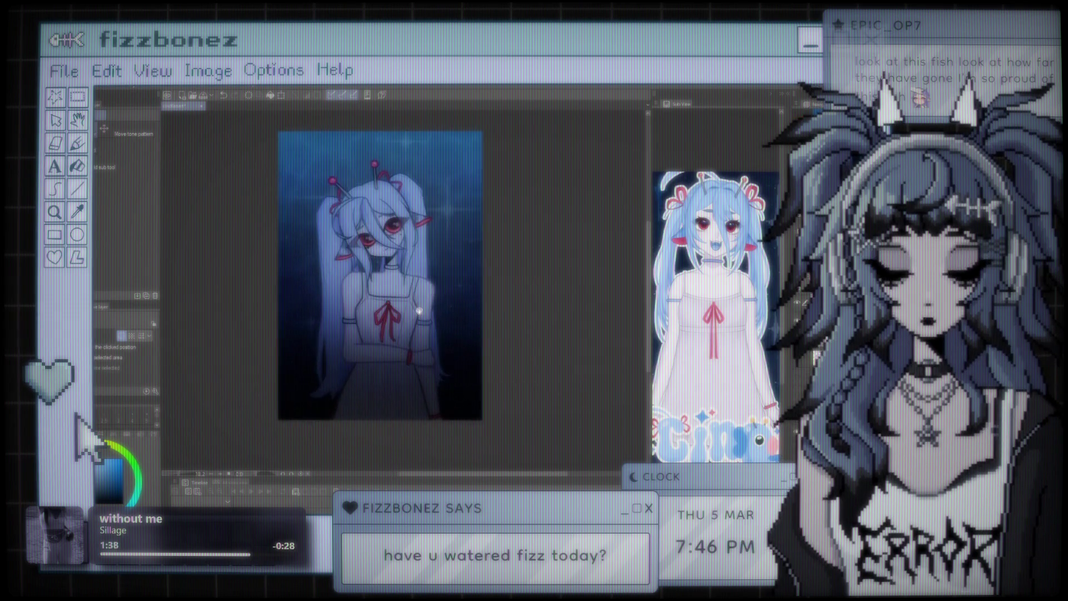
pyautogui.scroll(1, 464, 292)
pyautogui.scroll(1, 463, 292)
pyautogui.scroll(1, 462, 291)
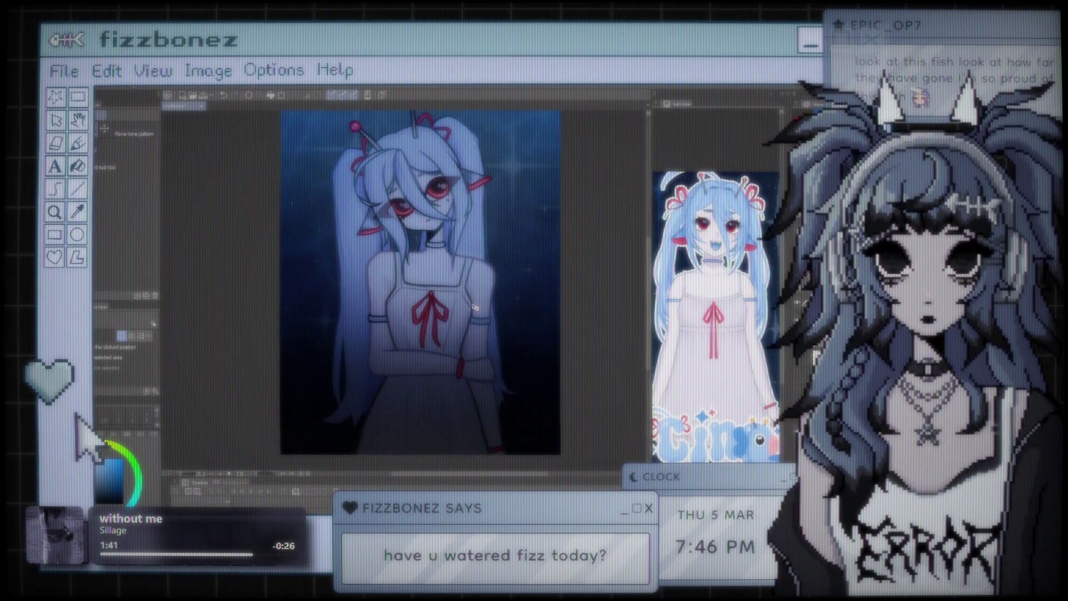
pyautogui.scroll(1, 465, 289)
pyautogui.scroll(1, 470, 291)
pyautogui.scroll(1, 476, 291)
pyautogui.moveTo(475, 291)
pyautogui.mouseDown()
pyautogui.moveTo(467, 320)
pyautogui.moveTo(452, 313)
pyautogui.moveTo(468, 303)
pyautogui.mouseUp()
pyautogui.scroll(-1, 468, 318)
pyautogui.scroll(2, 451, 285)
pyautogui.scroll(2, 434, 283)
pyautogui.scroll(1, 417, 280)
pyautogui.scroll(-2, 411, 280)
pyautogui.scroll(-2, 417, 277)
pyautogui.moveTo(433, 270)
pyautogui.mouseDown()
pyautogui.moveTo(544, 265)
pyautogui.moveTo(465, 255)
pyautogui.mouseUp()
pyautogui.scroll(1, 487, 260)
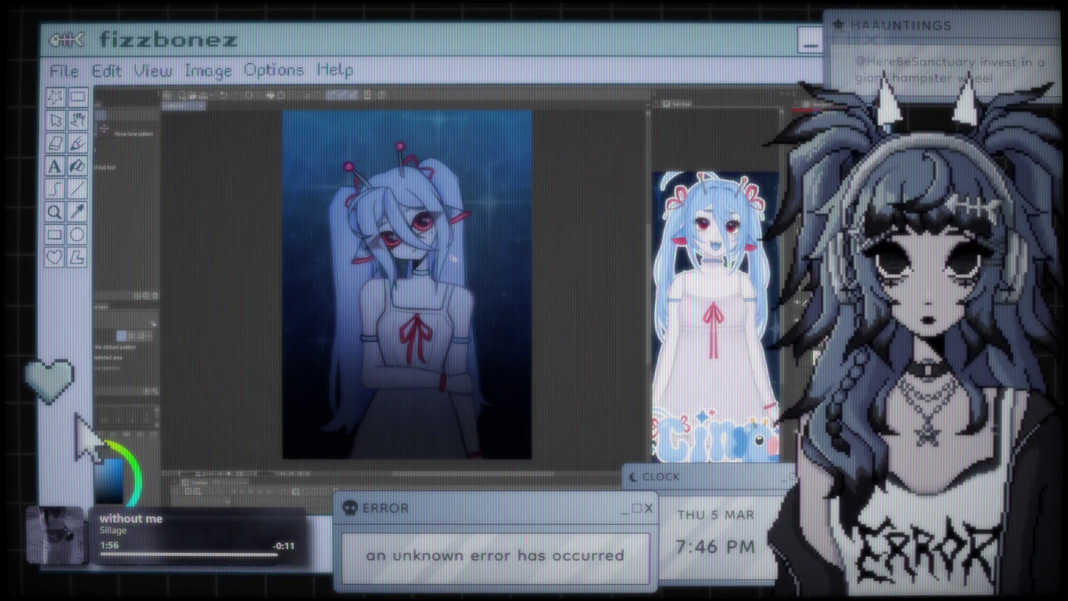
pyautogui.scroll(-1, 452, 258)
pyautogui.scroll(1, 452, 258)
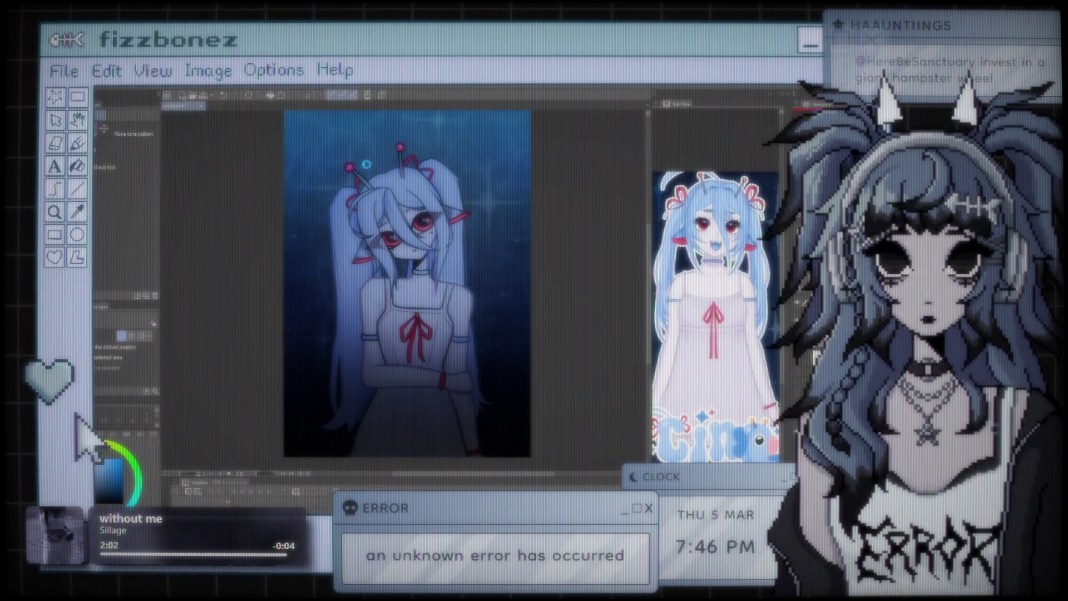
pyautogui.scroll(2, 390, 195)
pyautogui.scroll(-1, 417, 221)
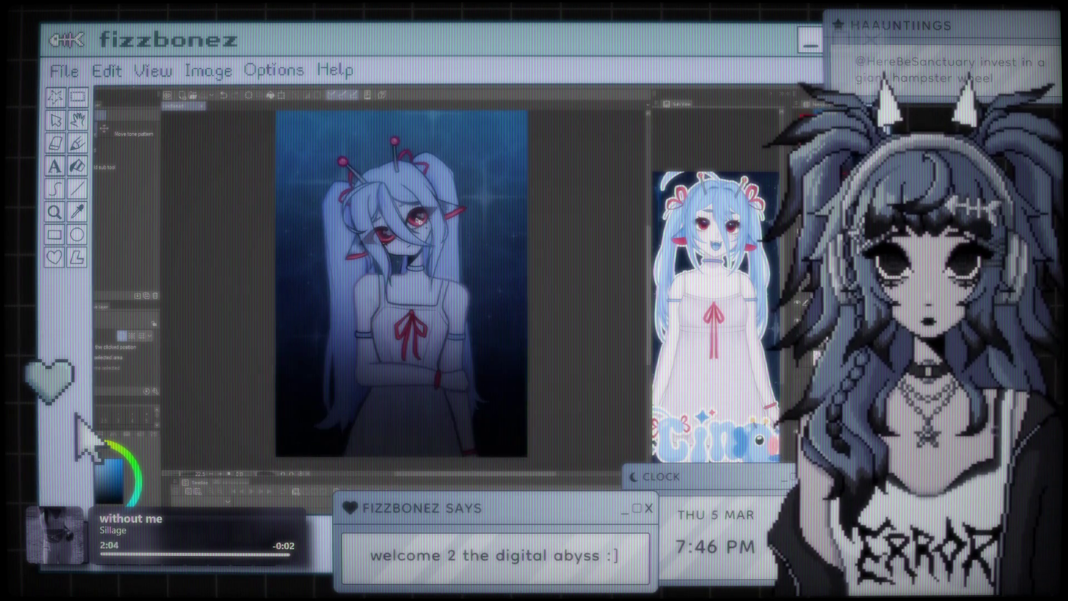
pyautogui.scroll(1, 417, 221)
pyautogui.scroll(-1, 442, 217)
pyautogui.scroll(-1, 442, 217)
pyautogui.scroll(2, 409, 211)
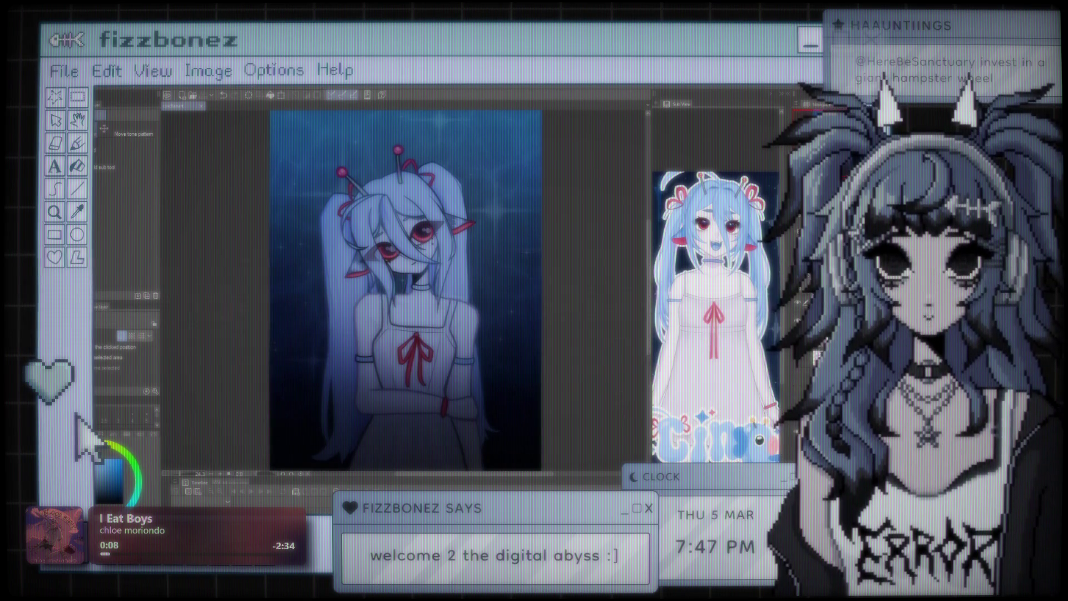
# - Try a flat light-blue fill on the canvas with the Fill tool, then undo it
pyautogui.scroll(-2, 405, 290)
pyautogui.scroll(2, 405, 289)
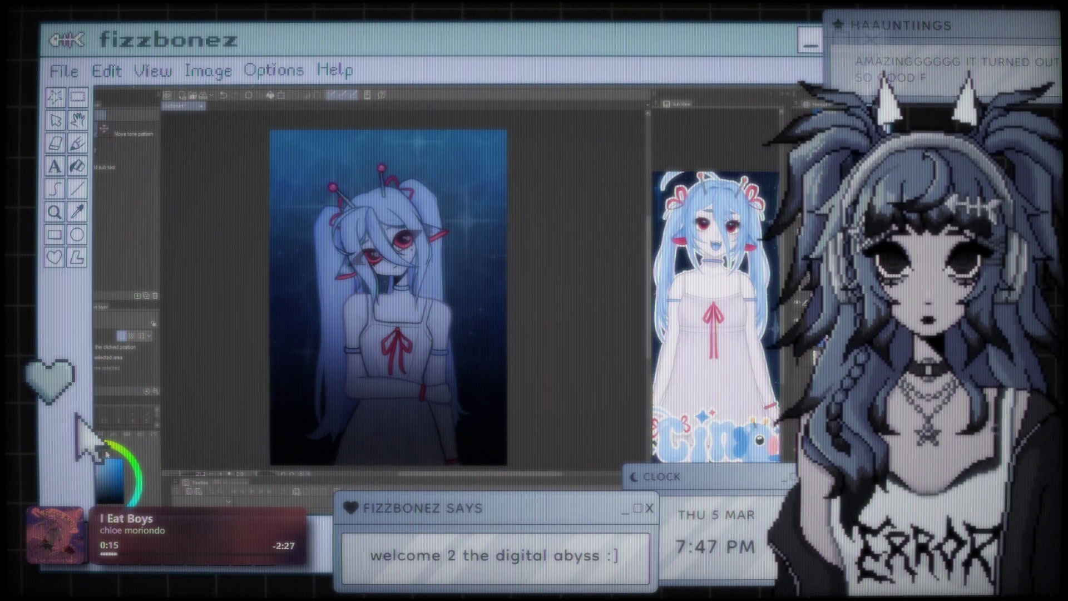
pyautogui.press('g')
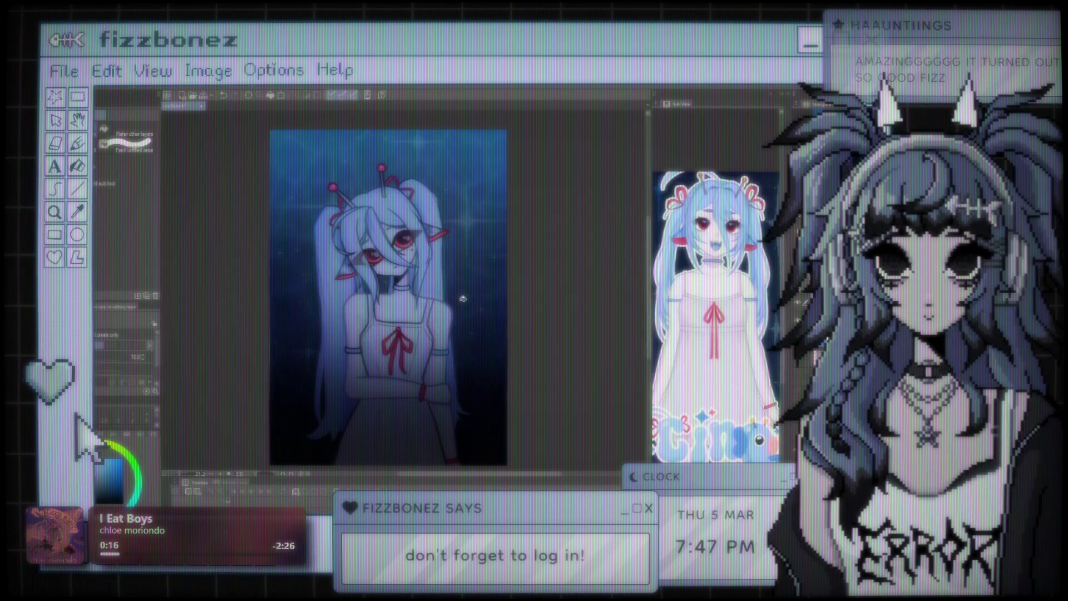
pyautogui.click(462, 299)
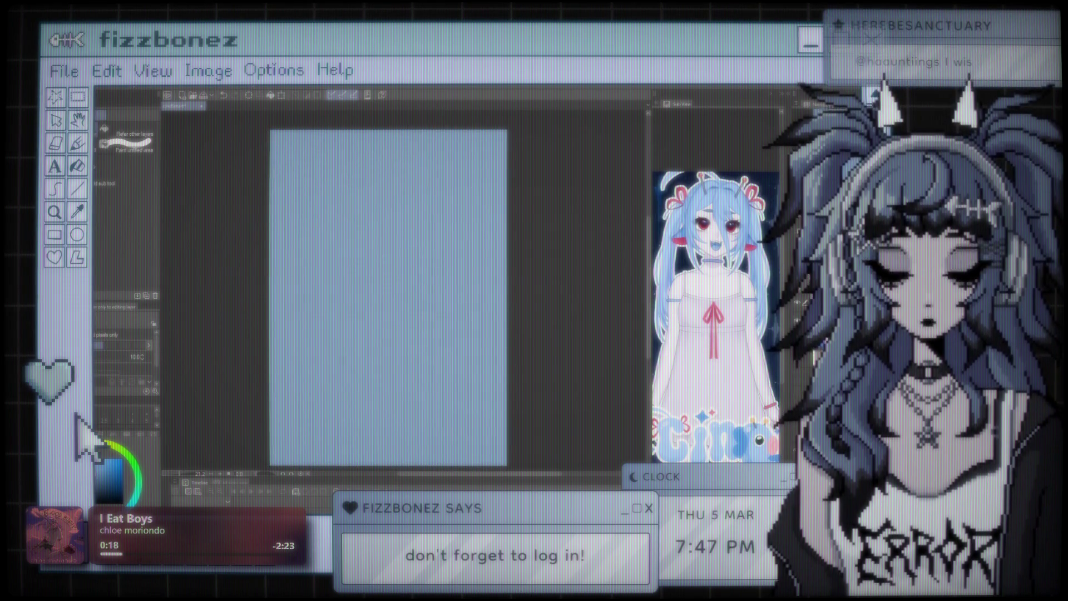
pyautogui.hotkey('ctrl', 'z')
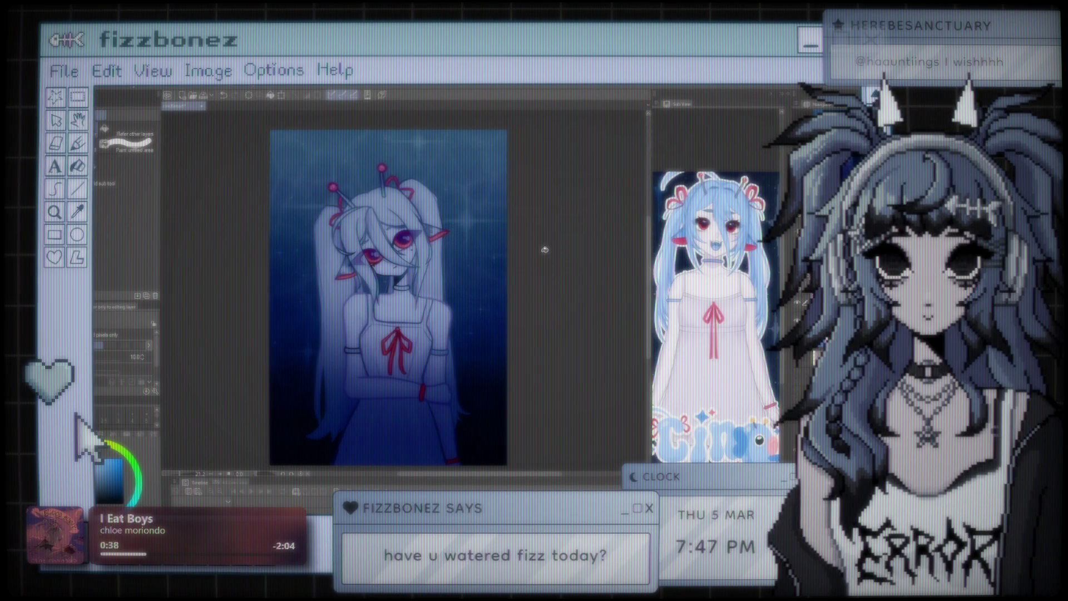
# - Scroll the Sub View to bring up the character sheet reference
pyautogui.scroll(-3, 544, 250)
pyautogui.scroll(4, 519, 280)
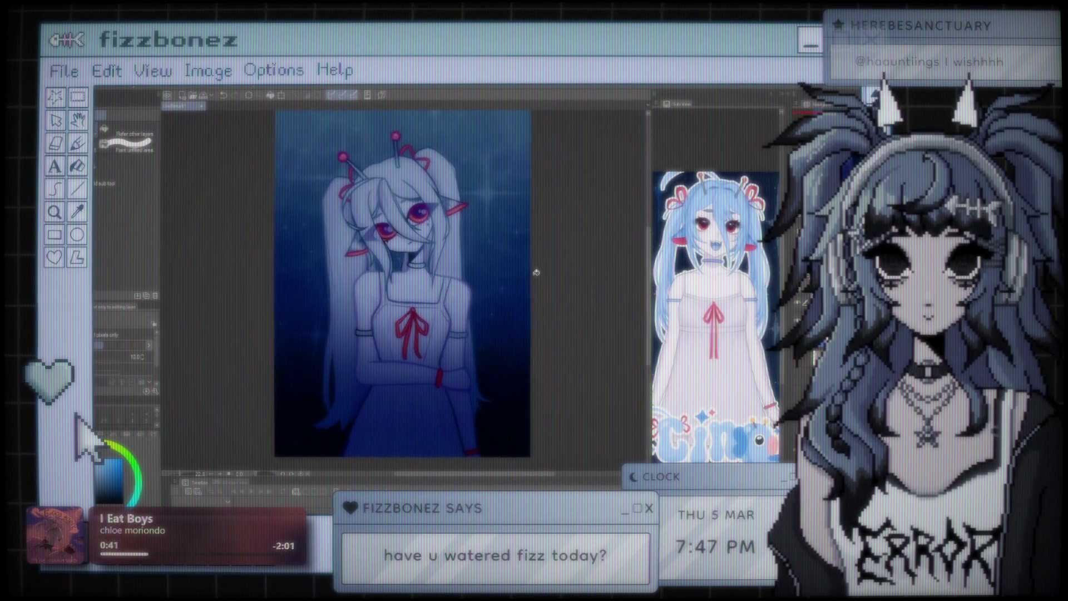
pyautogui.hscroll(2, 518, 281)
pyautogui.scroll(1, 524, 281)
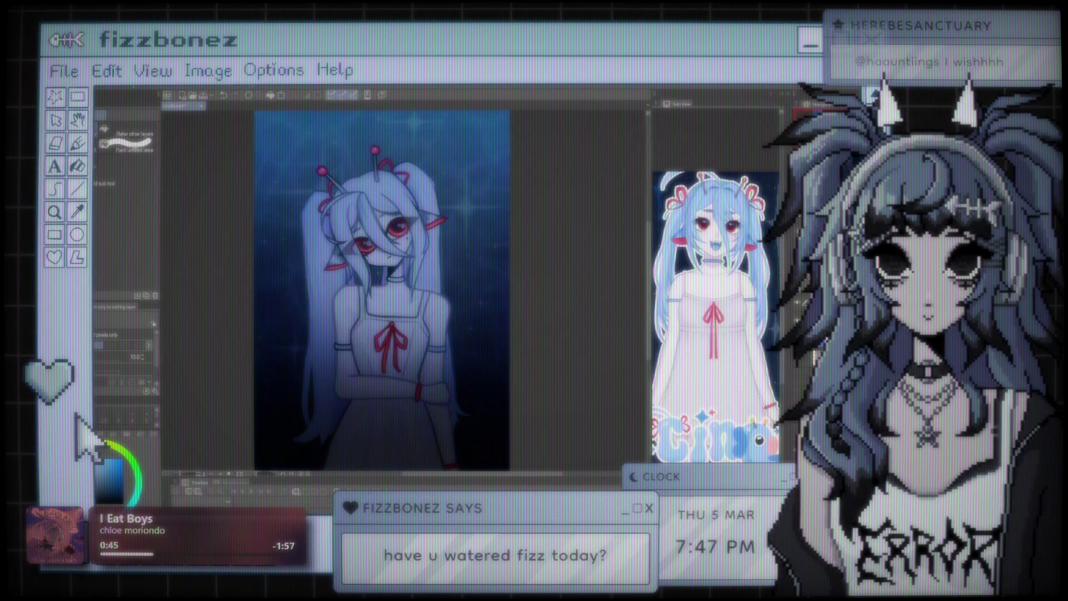
pyautogui.scroll(-3, 437, 281)
pyautogui.scroll(2, 438, 281)
pyautogui.scroll(2, 438, 281)
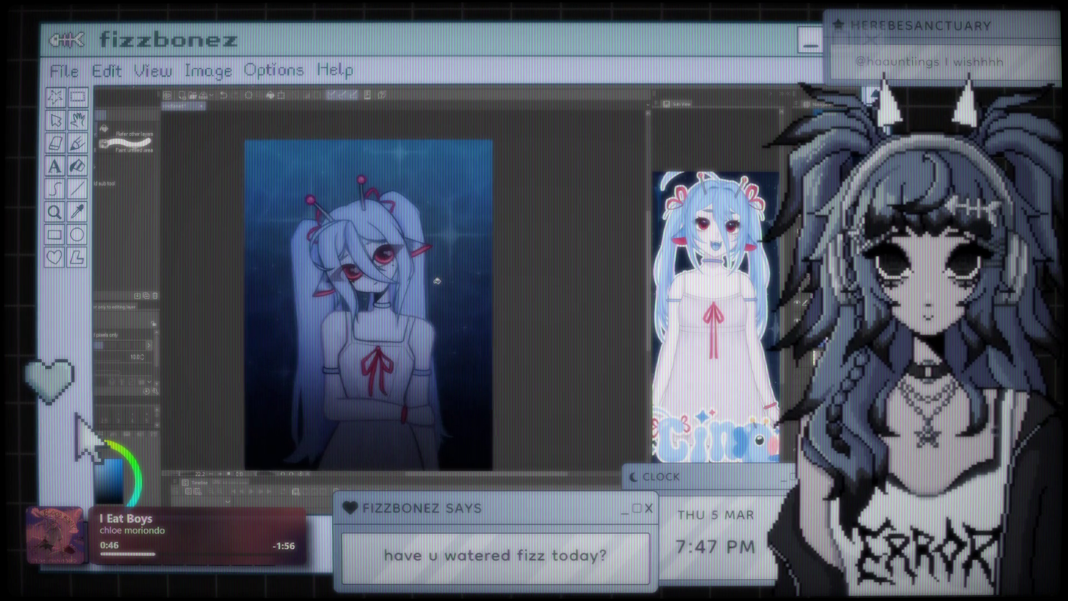
pyautogui.scroll(-3, 437, 281)
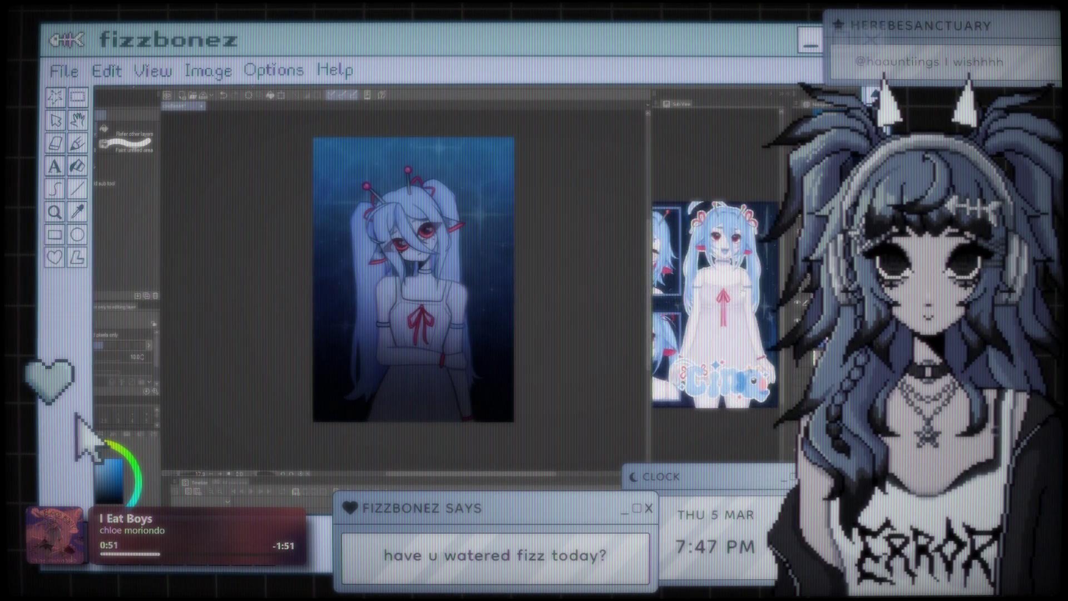
# - Pan the artwork and switch the Sub View back to the full-body reference
pyautogui.moveTo(413, 279); pyautogui.dragTo(393, 286)
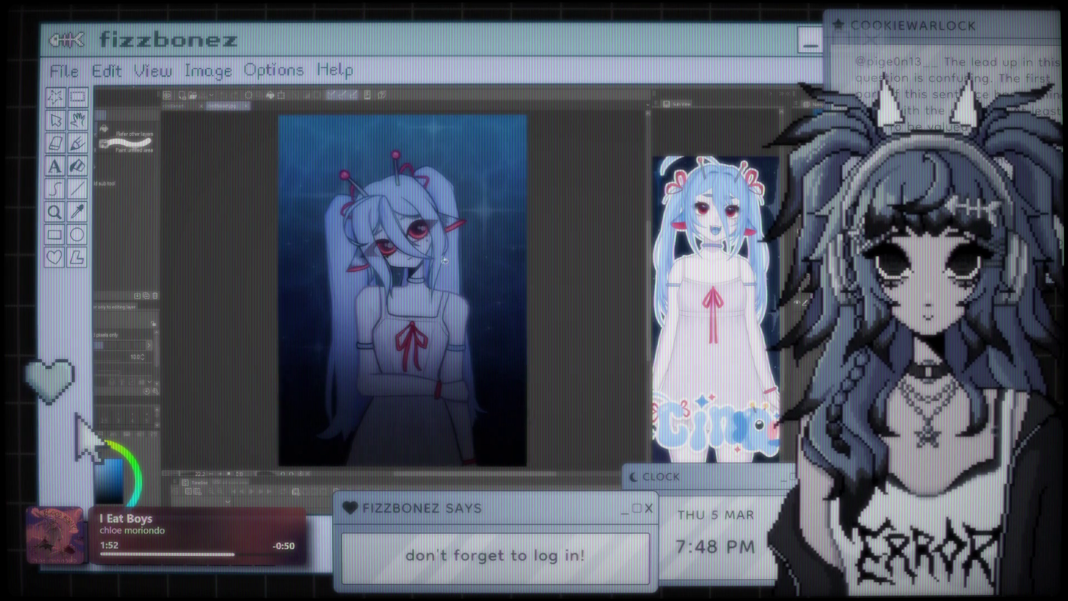
pyautogui.scroll(-1, 447, 253)
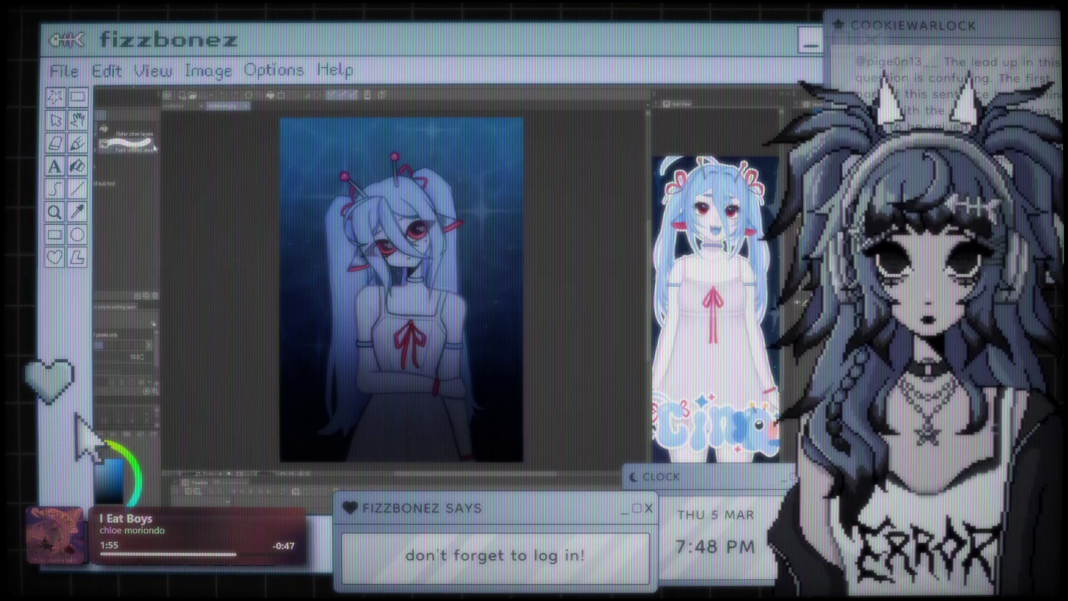
pyautogui.scroll(-2, 420, 284)
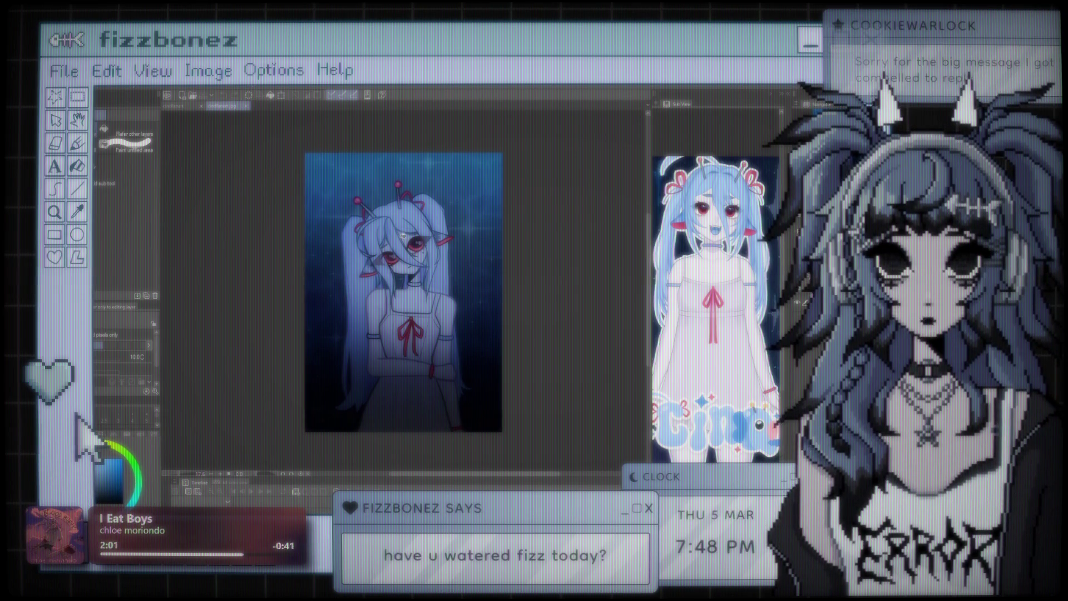
pyautogui.scroll(1, 404, 235)
pyautogui.scroll(1, 409, 247)
pyautogui.scroll(-2, 409, 247)
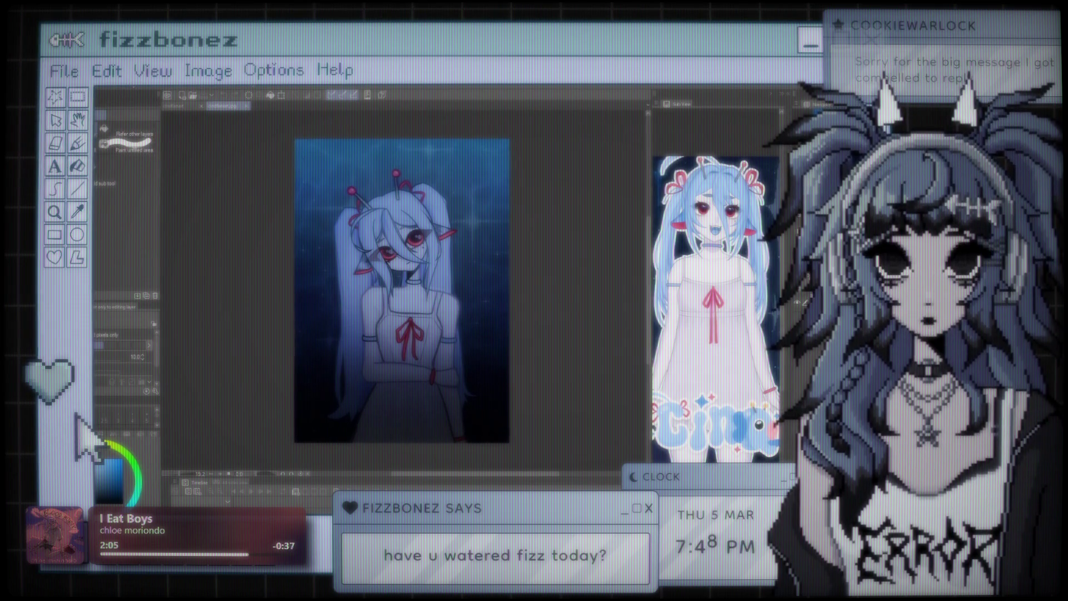
# - Nudge the view up and left, then close the second document tab
pyautogui.moveTo(352, 281); pyautogui.dragTo(346, 269)
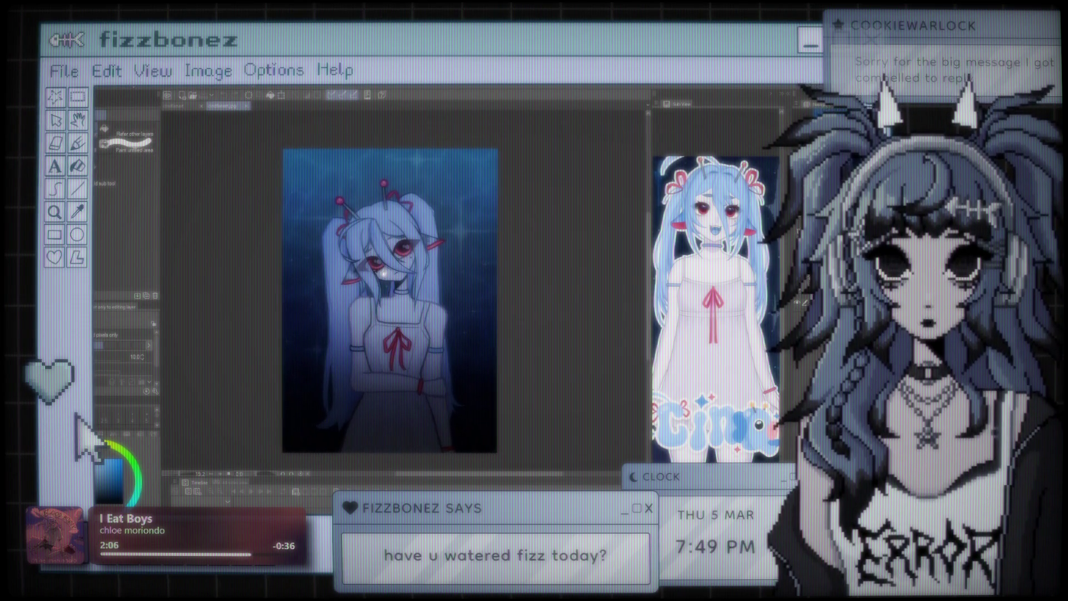
pyautogui.click(247, 107)
pyautogui.scroll(1, 359, 230)
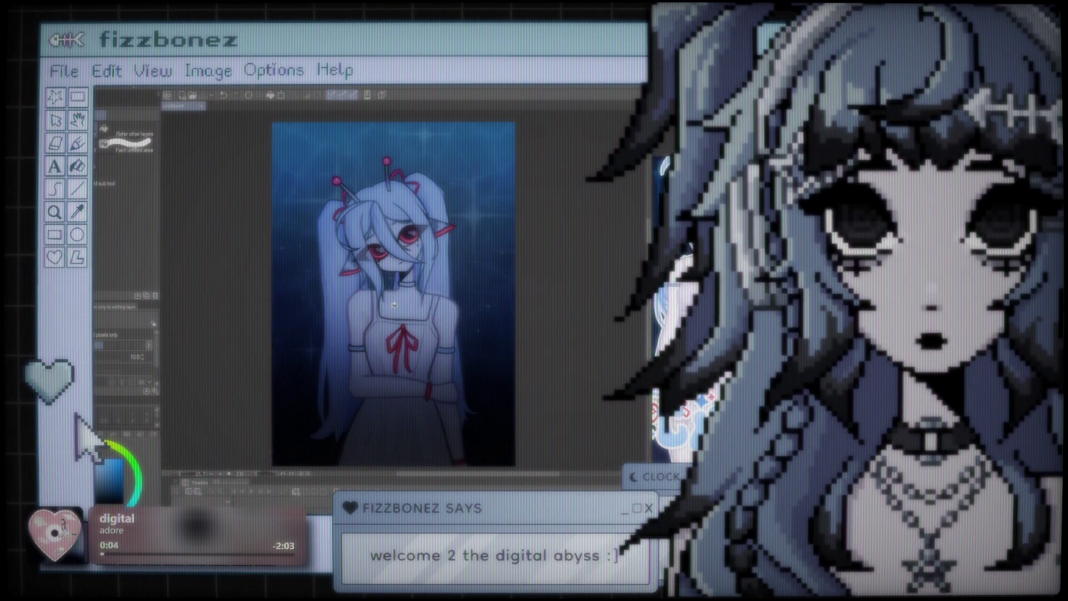
pyautogui.scroll(3, 389, 289)
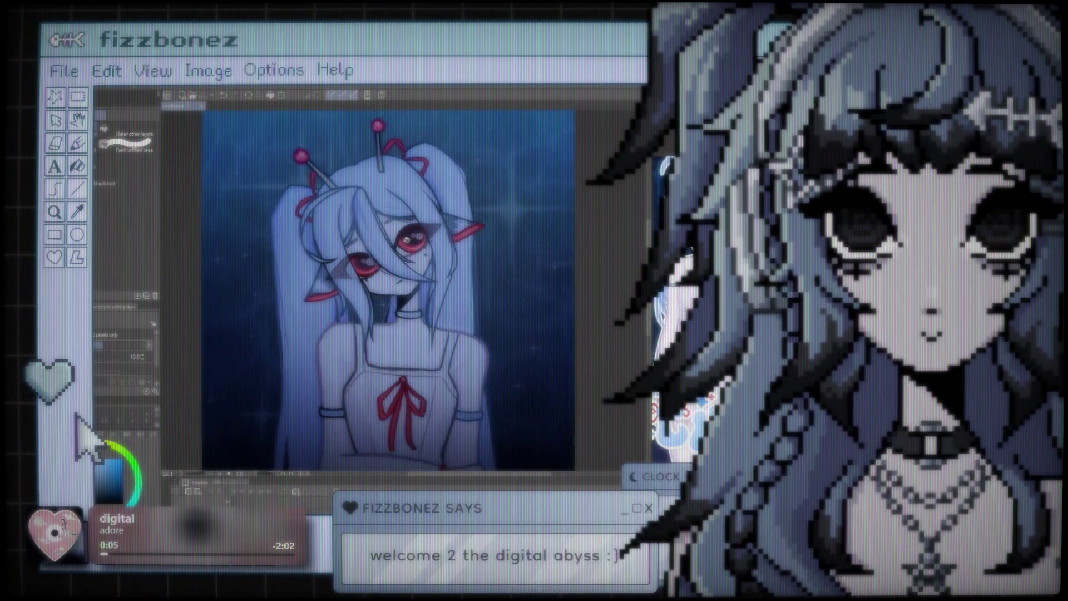
pyautogui.scroll(2, 409, 239)
pyautogui.scroll(2, 417, 245)
pyautogui.scroll(2, 426, 248)
pyautogui.scroll(2, 435, 252)
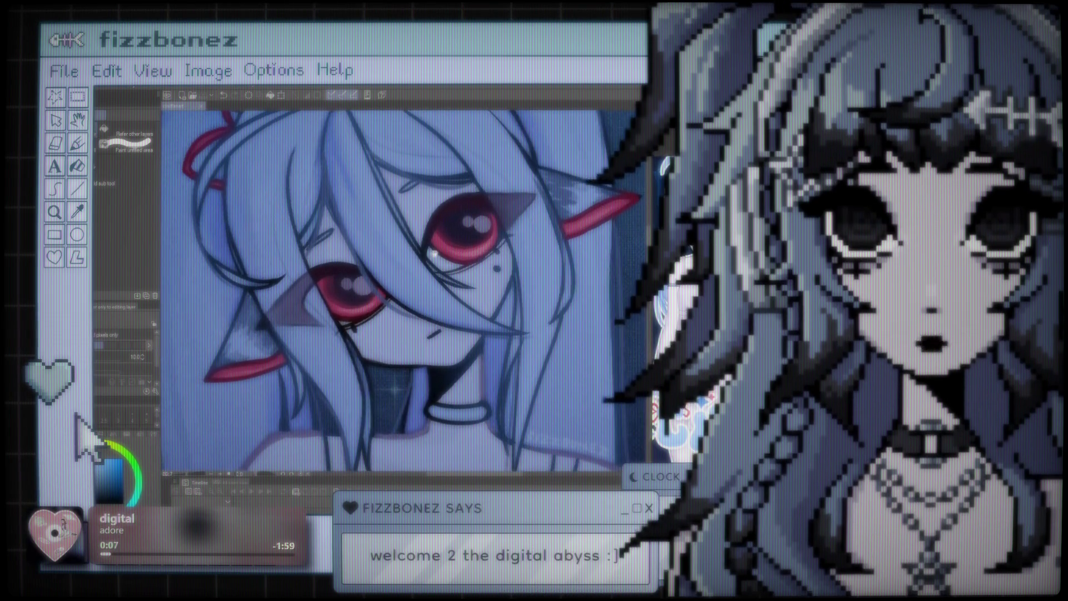
pyautogui.scroll(-3, 428, 256)
pyautogui.scroll(-2, 412, 263)
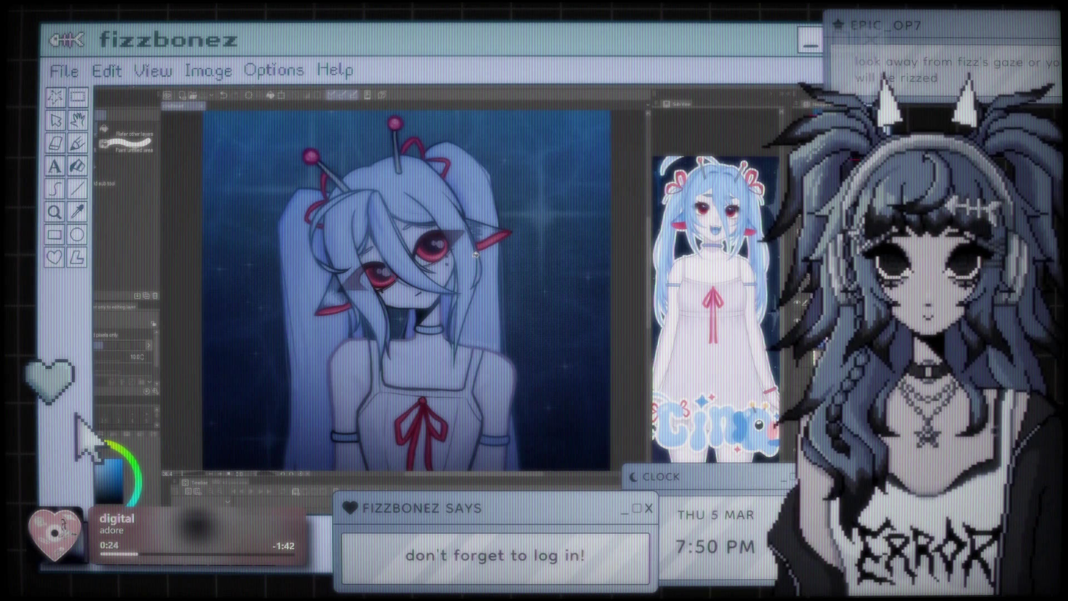
pyautogui.scroll(-1, 414, 259)
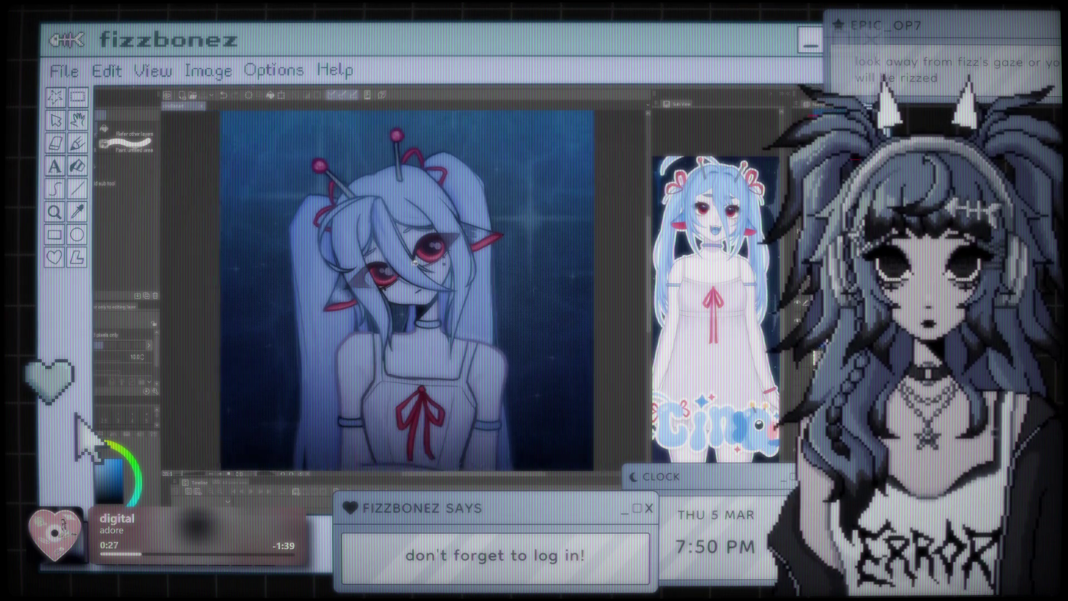
pyautogui.scroll(-2, 417, 254)
pyautogui.scroll(-1, 421, 245)
pyautogui.scroll(-1, 425, 237)
pyautogui.moveTo(404, 297); pyautogui.dragTo(417, 280)
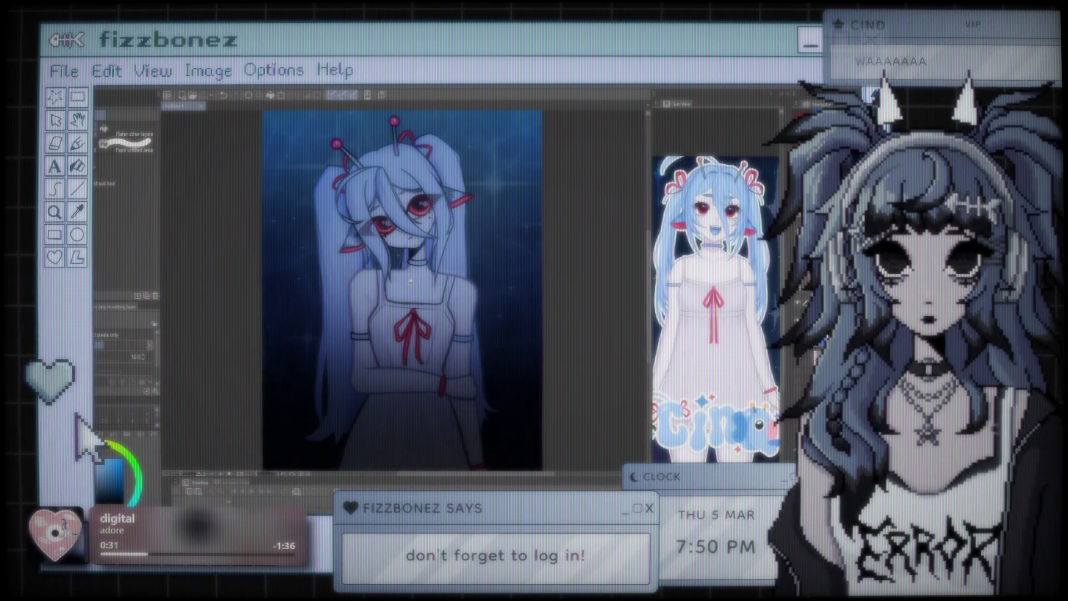
pyautogui.scroll(-1, 438, 269)
pyautogui.scroll(-1, 436, 266)
pyautogui.scroll(1, 434, 263)
pyautogui.moveTo(433, 266); pyautogui.dragTo(437, 272)
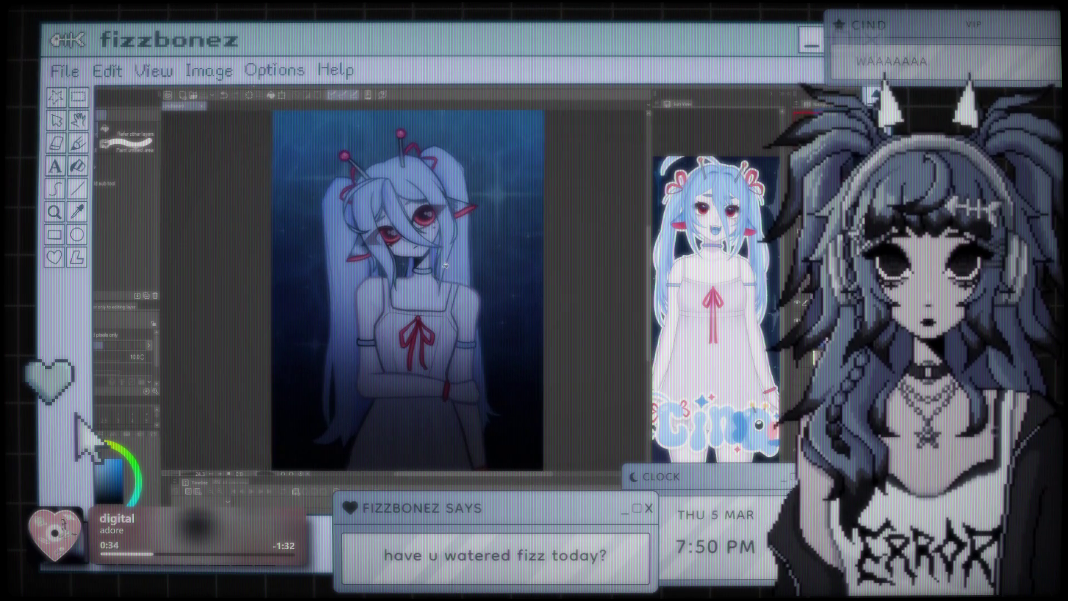
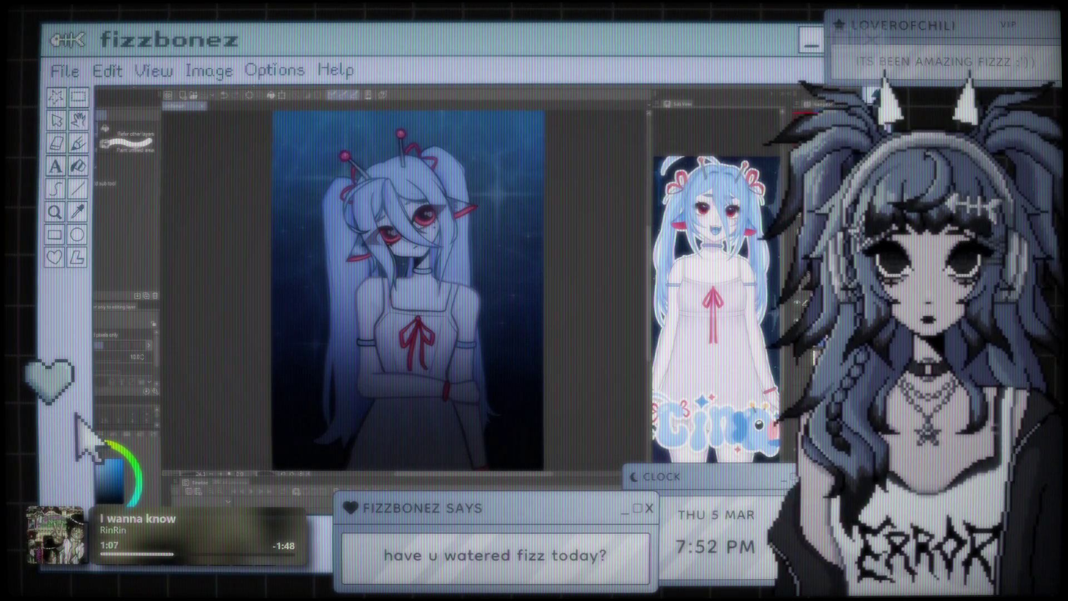
pyautogui.scroll(1, 341, 271)
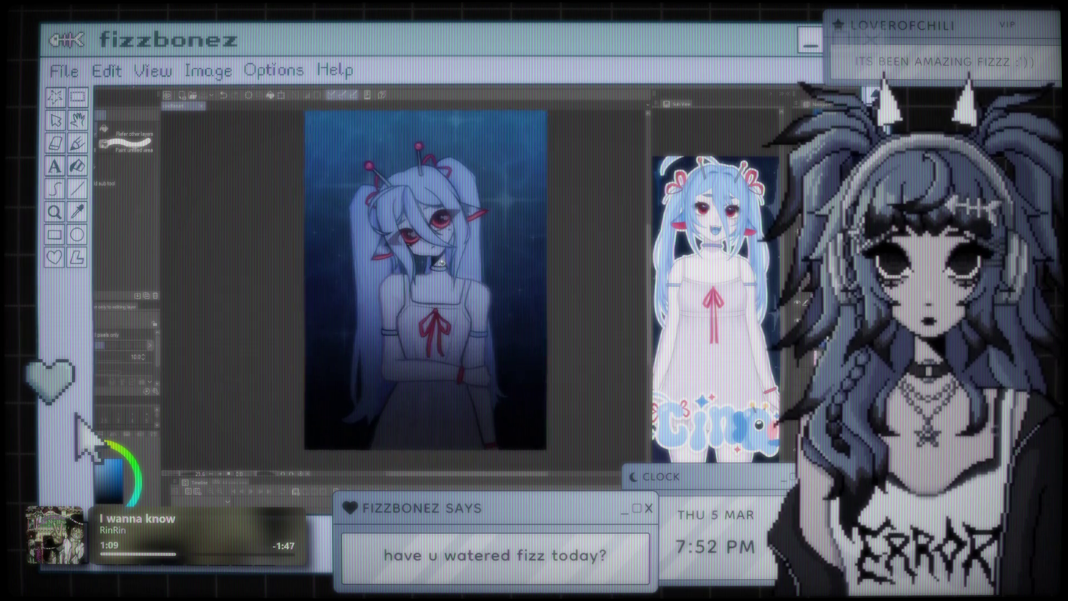
pyautogui.scroll(-1, 423, 262)
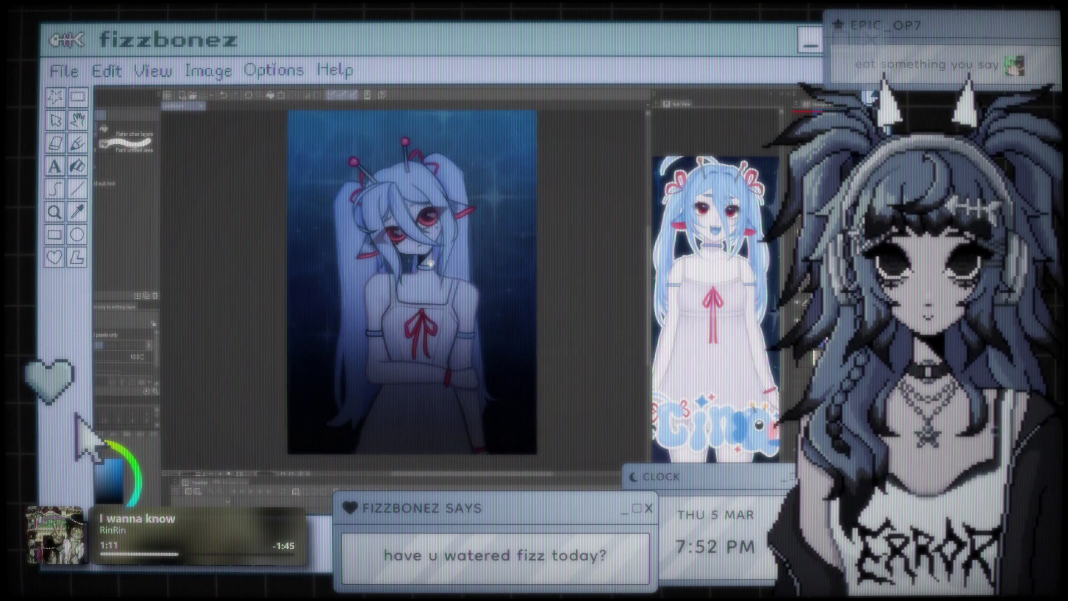